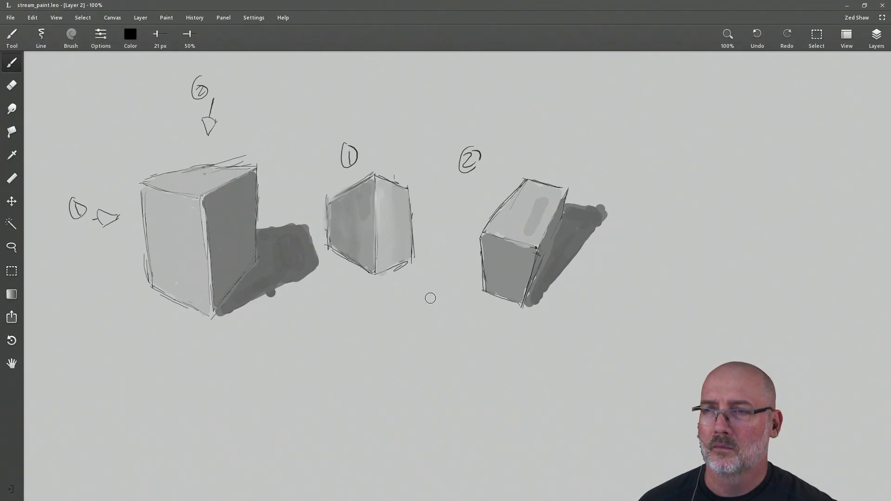
- Pan the canvas to the blank space below the three shaded cube studies, then zoom out
scroll(394, 294, down, 5)
mouse_move(358, 276)
mouse_down()
mouse_move(372, 294)
mouse_move(330, 314)
mouse_move(338, 332)
mouse_move(355, 335)
mouse_move(354, 356)
mouse_move(354, 334)
mouse_up()
mouse_move(317, 380)
mouse_down()
mouse_move(323, 284)
mouse_move(356, 352)
mouse_move(322, 386)
mouse_move(380, 271)
mouse_up()
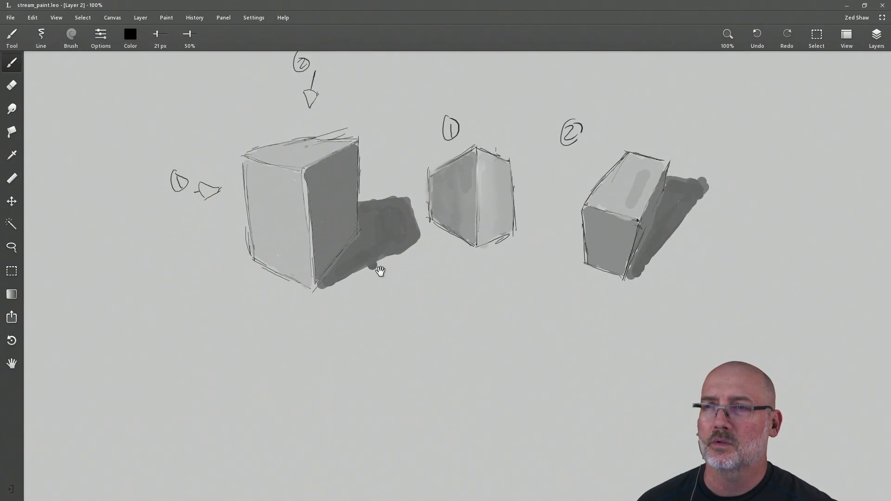
drag(376, 335, 409, 225)
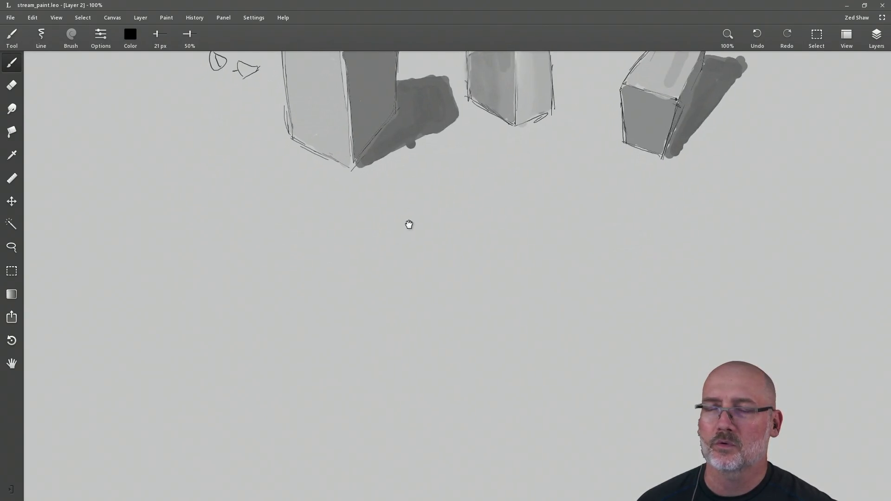
mouse_move(347, 244)
mouse_down()
mouse_move(362, 274)
mouse_move(330, 338)
mouse_move(359, 293)
mouse_move(460, 267)
mouse_move(394, 242)
mouse_move(371, 265)
mouse_up()
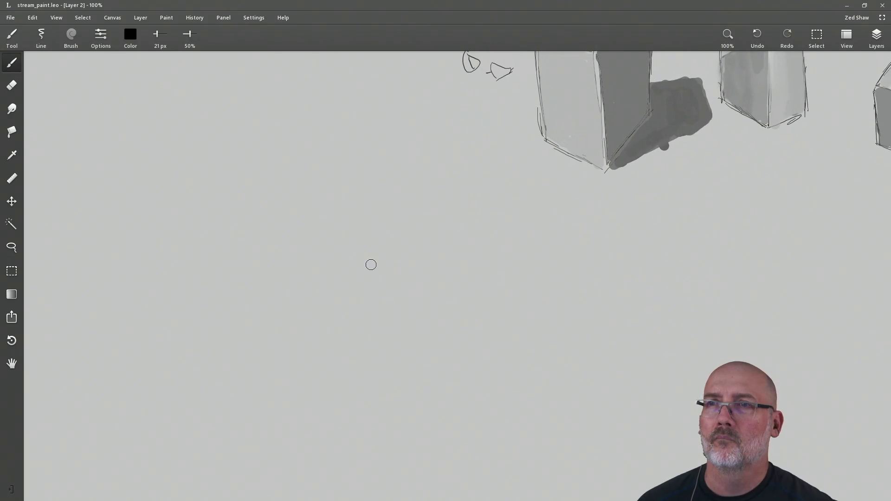
key(z)
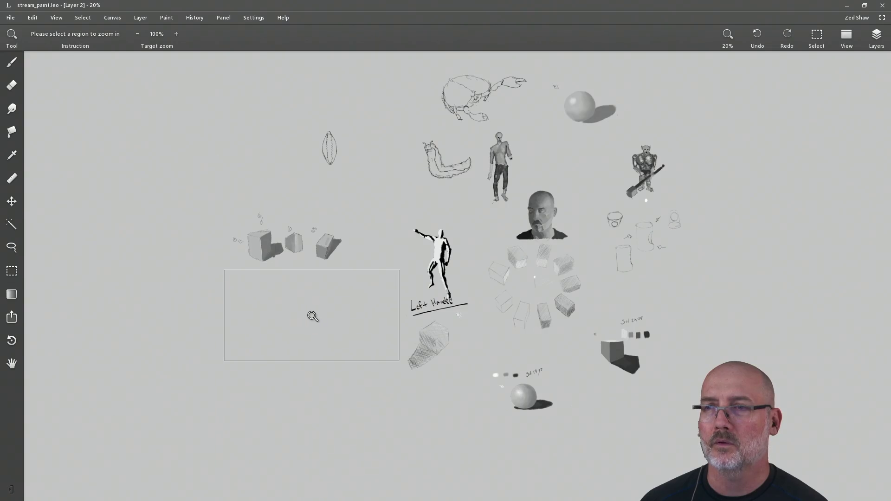
- Zoom back to 100% on the empty region below the cube studies
click(310, 316)
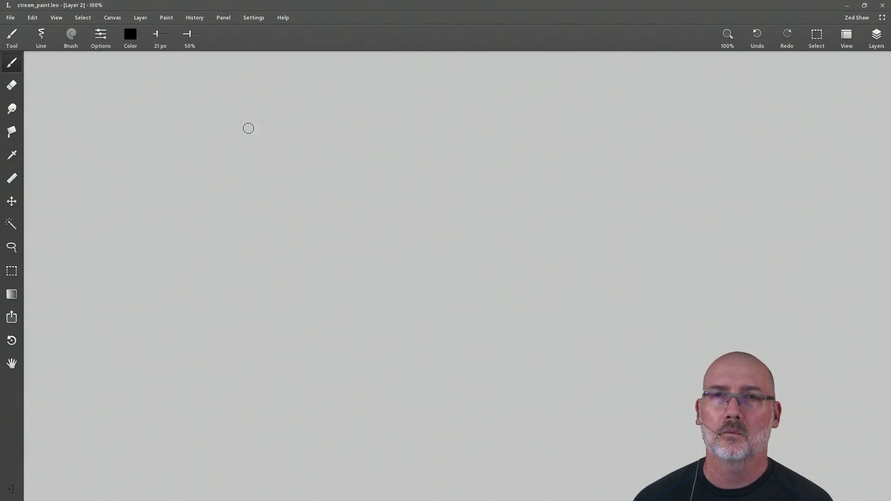
- Switch the brush to Ink at 6.9 px and full opacity, then move to Firefox
click(73, 39)
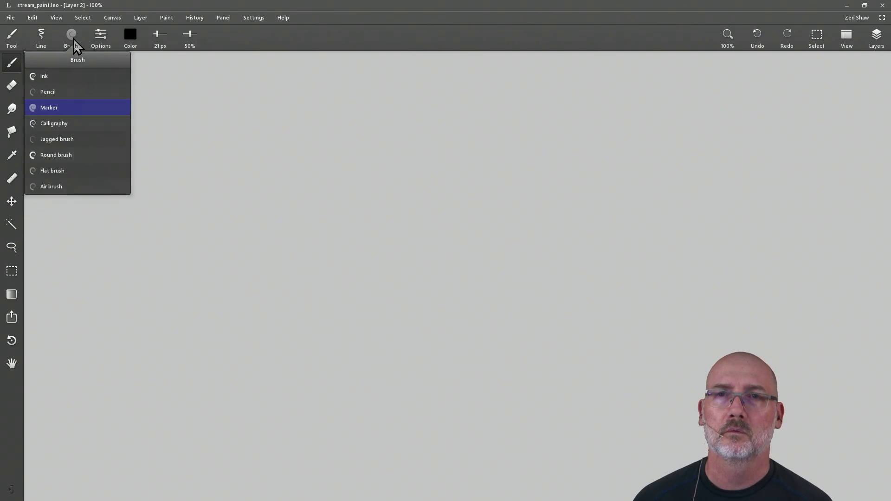
click(64, 79)
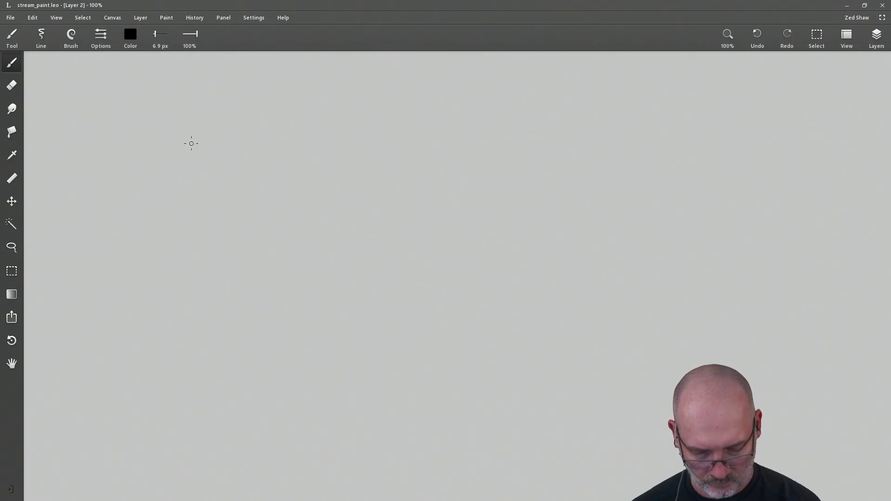
key(alt+Tab)
key(Tab)
key(Tab)
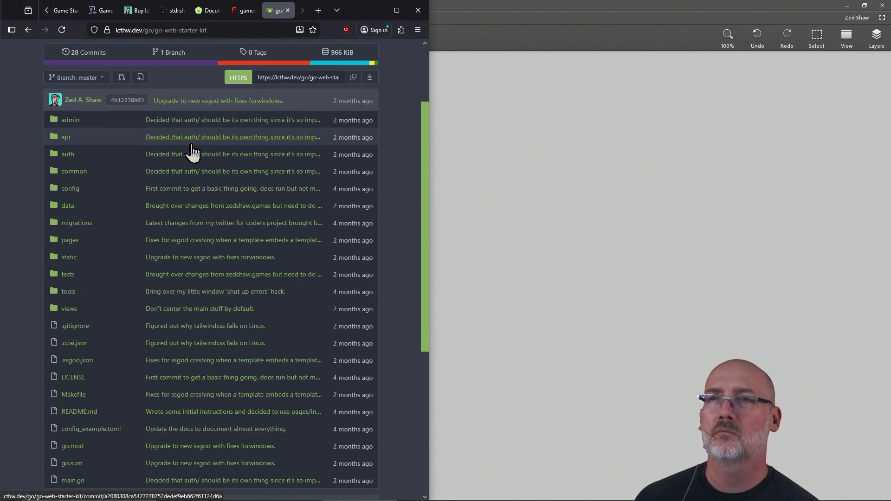
- Search Google for '3d poser' in a new Firefox tab
key(ctrl+t)
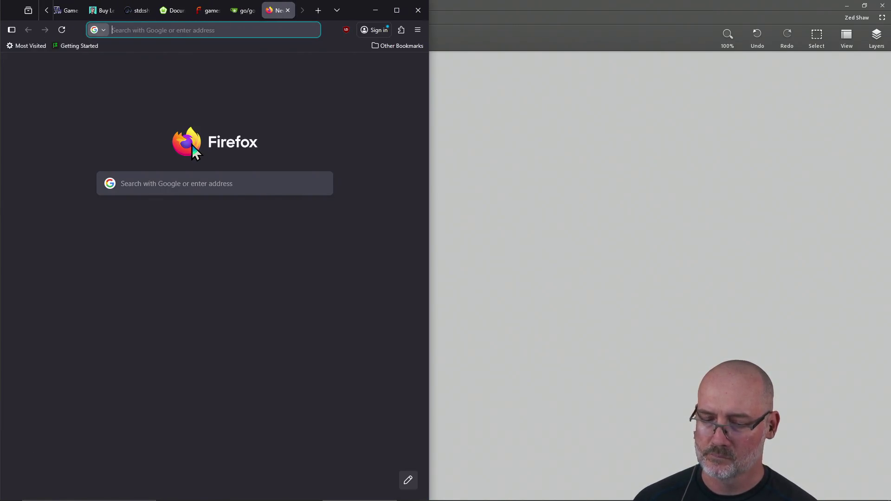
text(3d poser)
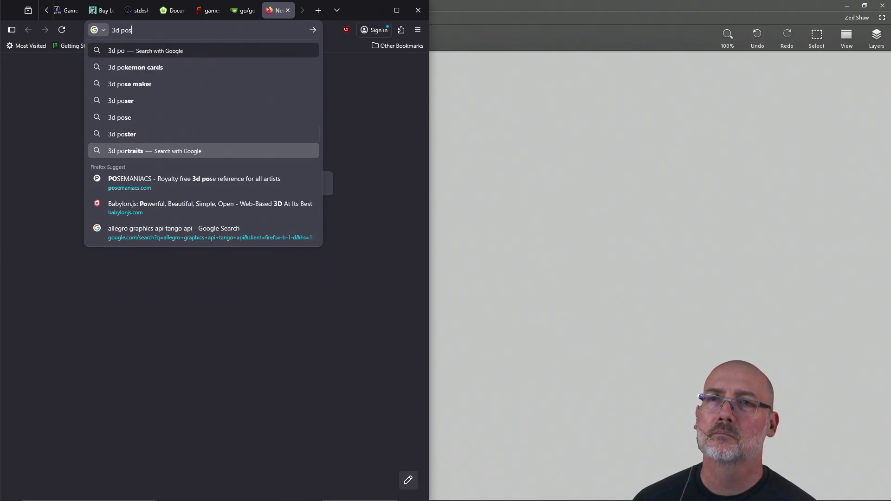
key(Return)
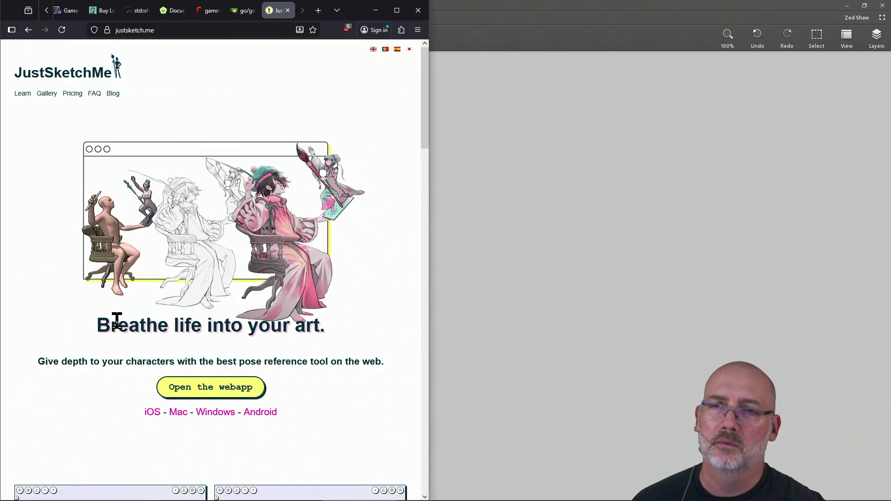
- Browse the justsketch.me landing page and launch its 3D posing web app
scroll(117, 323, down, 8)
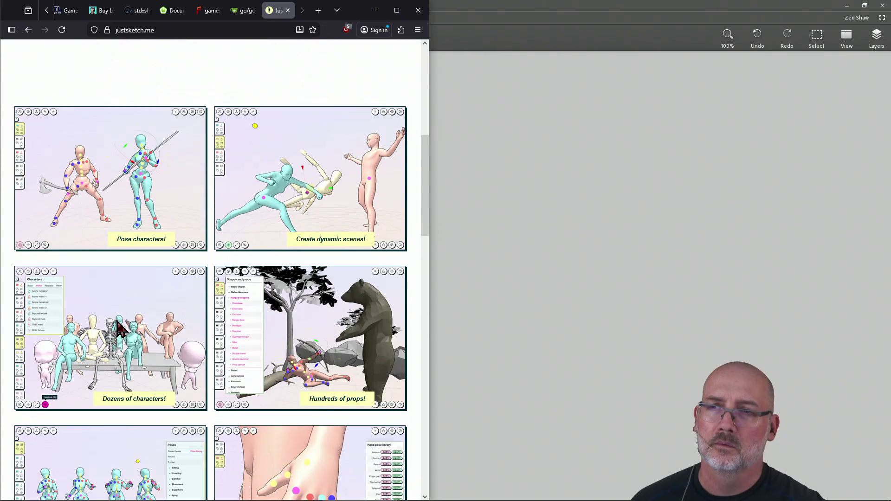
scroll(120, 327, down, 7)
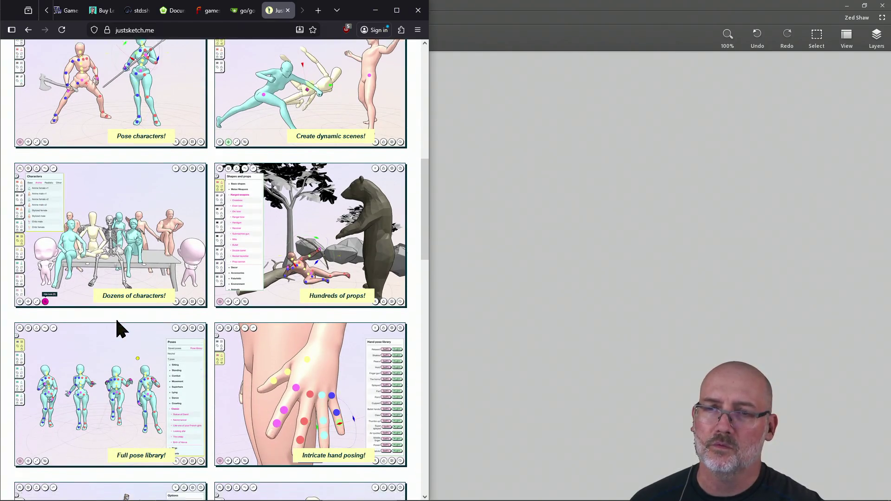
scroll(120, 328, down, 4)
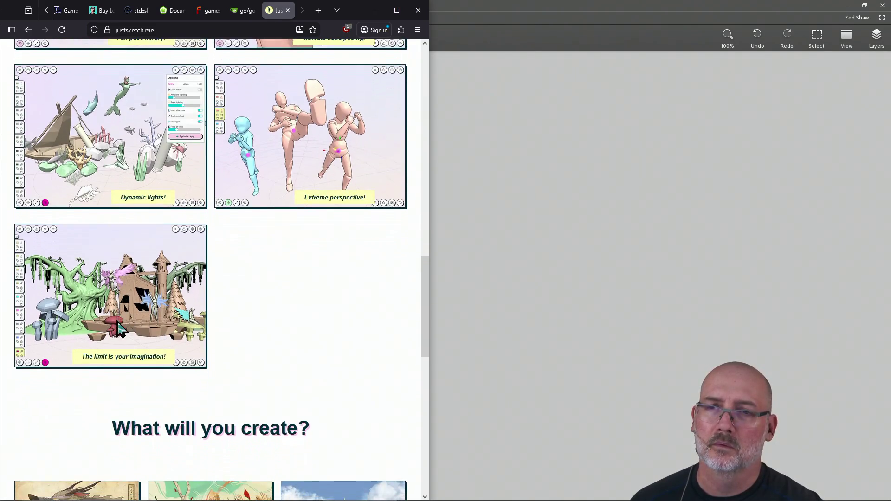
scroll(120, 328, up, 12)
scroll(120, 327, up, 7)
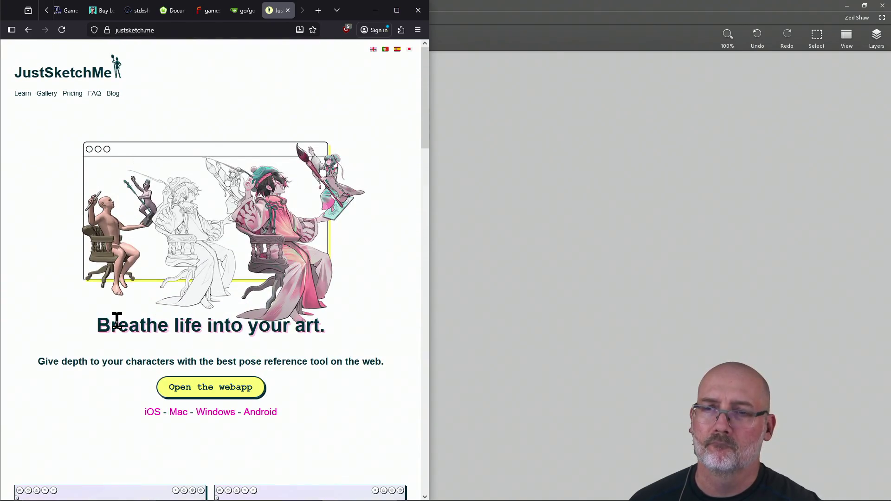
click(209, 389)
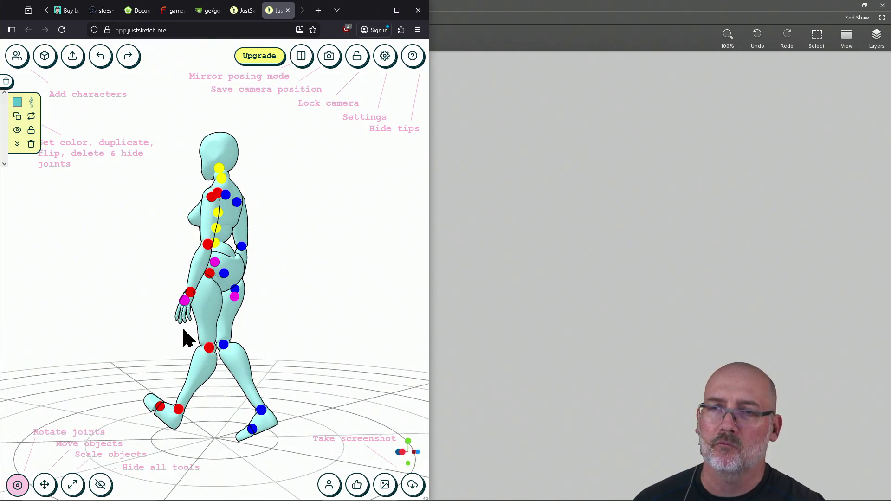
- Try the hand pose editor, then rotate the mannequin's left foot slightly
click(183, 313)
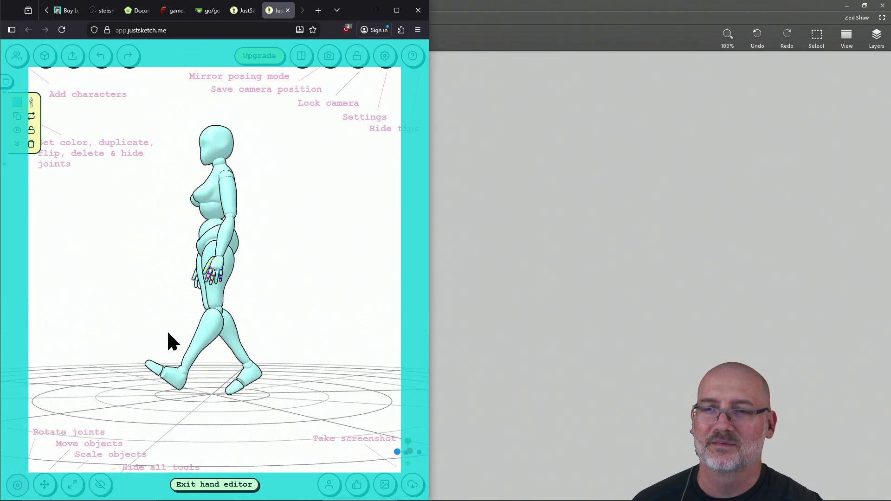
click(210, 484)
click(180, 410)
mouse_move(182, 415)
mouse_down()
mouse_move(188, 423)
mouse_move(175, 414)
mouse_move(198, 365)
mouse_up()
- Swing the left lower leg forward at the knee, lock the character and close the app
click(200, 372)
mouse_move(240, 389)
mouse_down()
mouse_move(268, 383)
mouse_move(251, 399)
mouse_up()
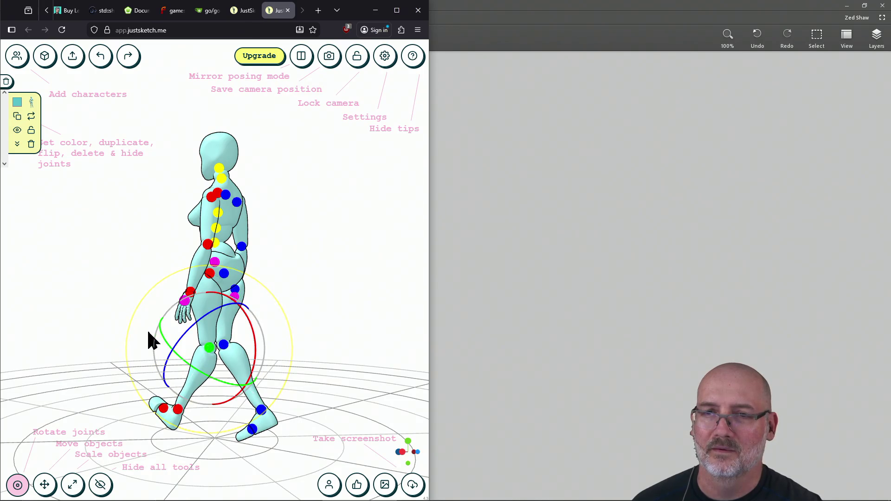
drag(130, 333, 131, 378)
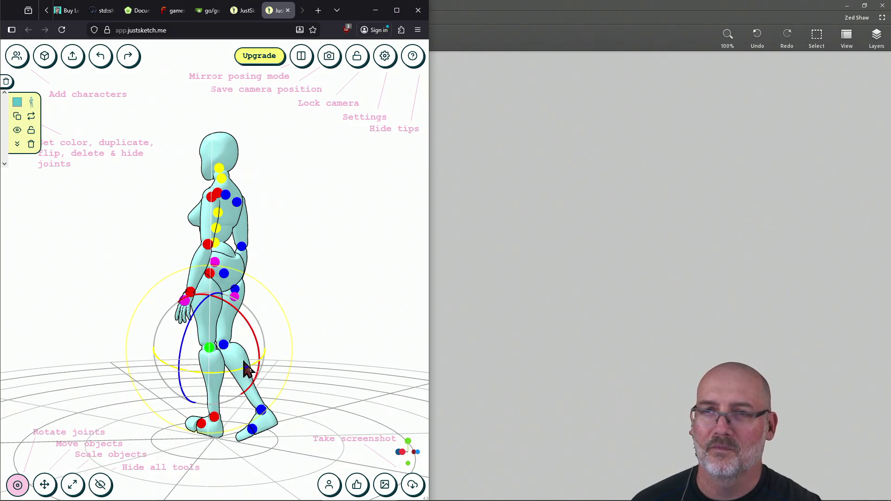
mouse_move(123, 372)
mouse_down()
mouse_move(159, 373)
mouse_move(163, 413)
mouse_move(183, 358)
mouse_move(160, 323)
mouse_move(170, 345)
mouse_move(289, 418)
mouse_move(279, 423)
mouse_move(282, 404)
mouse_move(310, 423)
mouse_move(292, 379)
mouse_move(249, 396)
mouse_up()
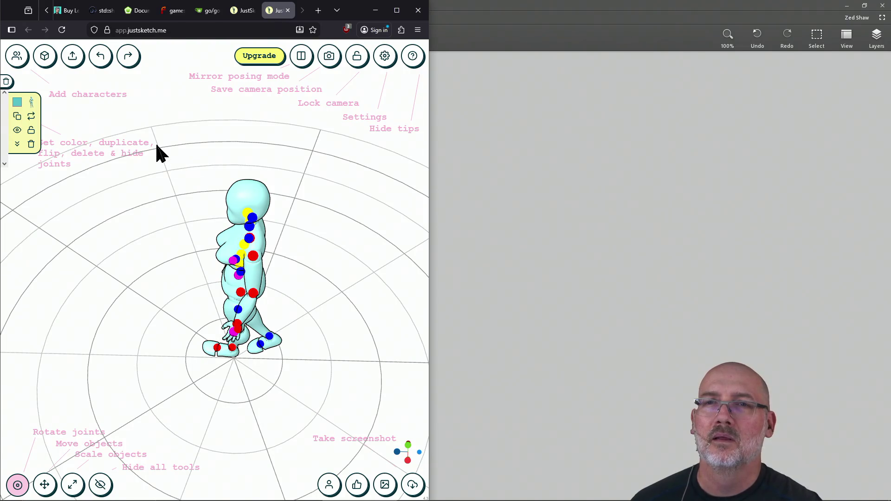
click(24, 130)
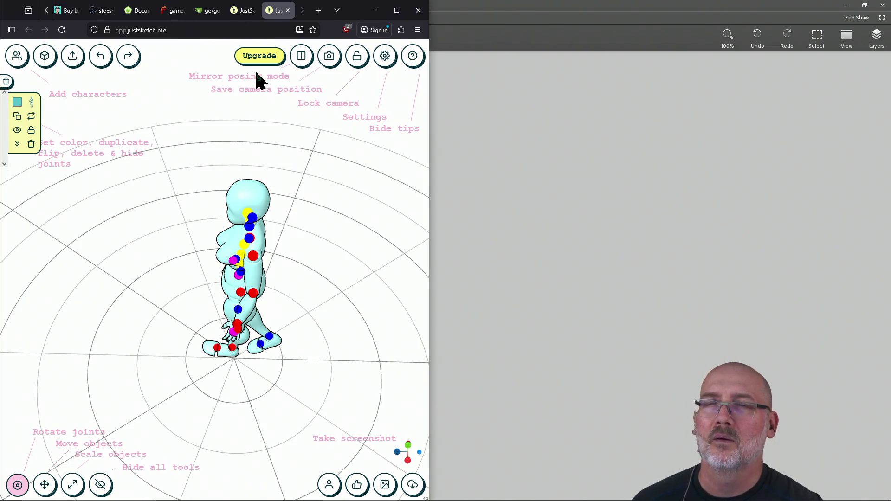
click(287, 10)
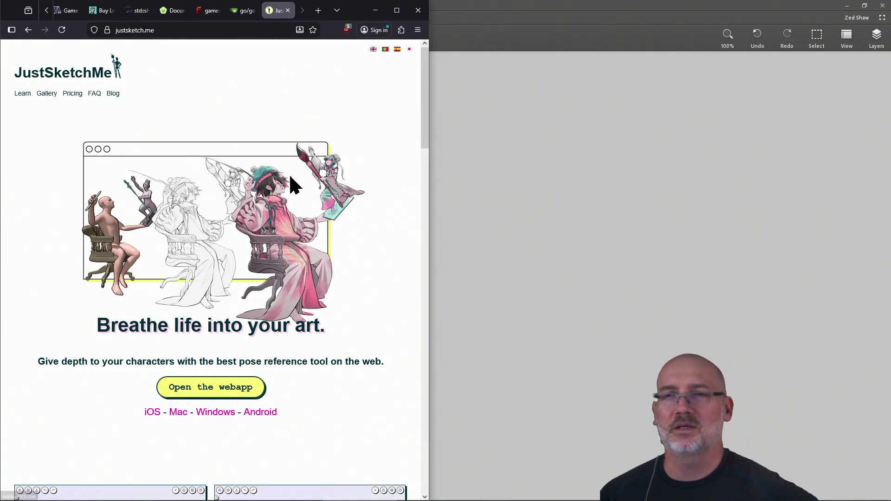
- Look over JustSketchMe's Gallery page, then return to the Google '3d poser' results
scroll(279, 200, down, 15)
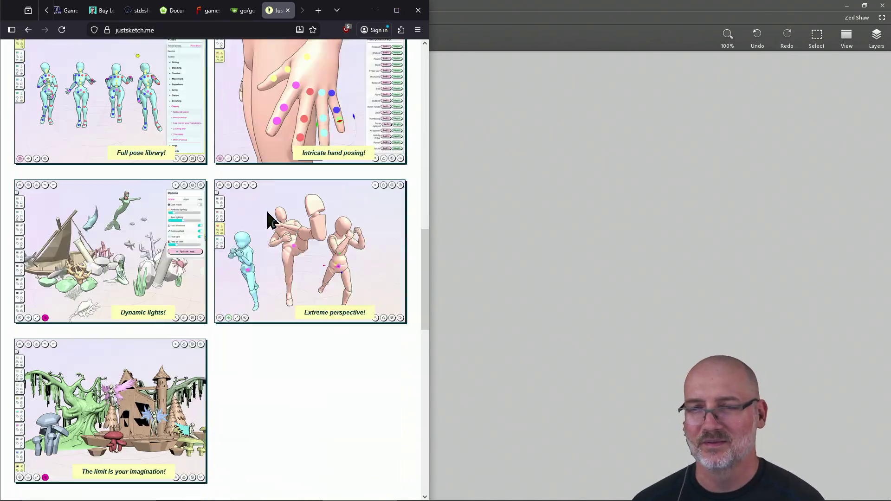
scroll(268, 214, down, 10)
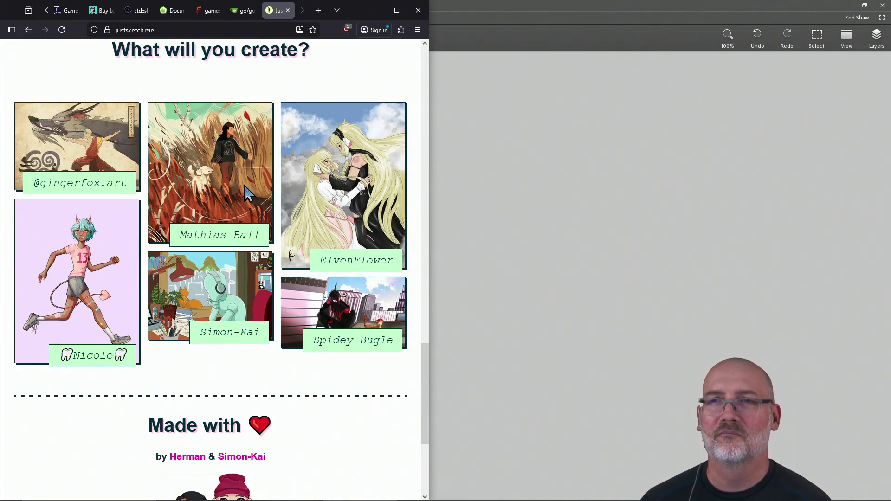
scroll(249, 193, up, 10)
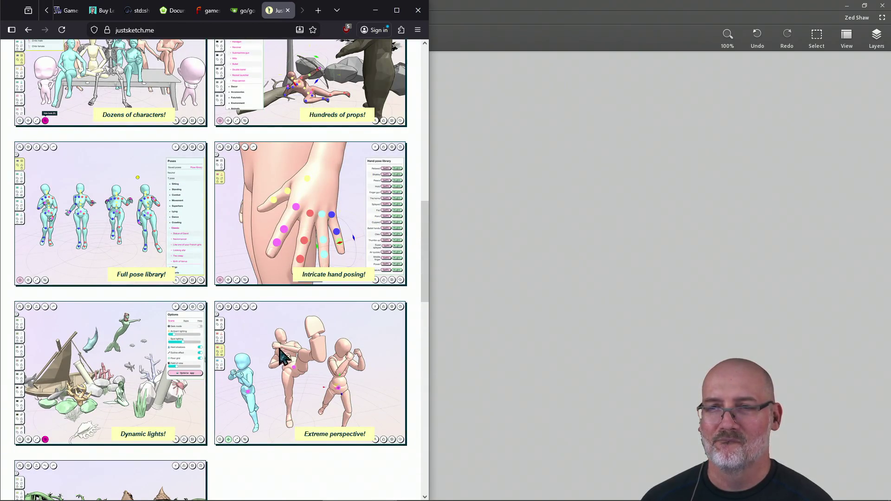
scroll(283, 343, up, 2)
scroll(281, 344, up, 3)
scroll(283, 304, up, 3)
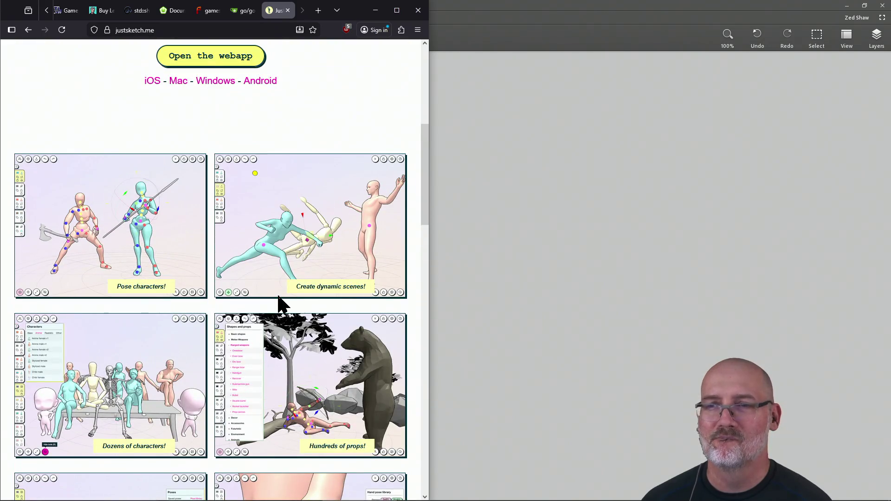
scroll(281, 304, up, 7)
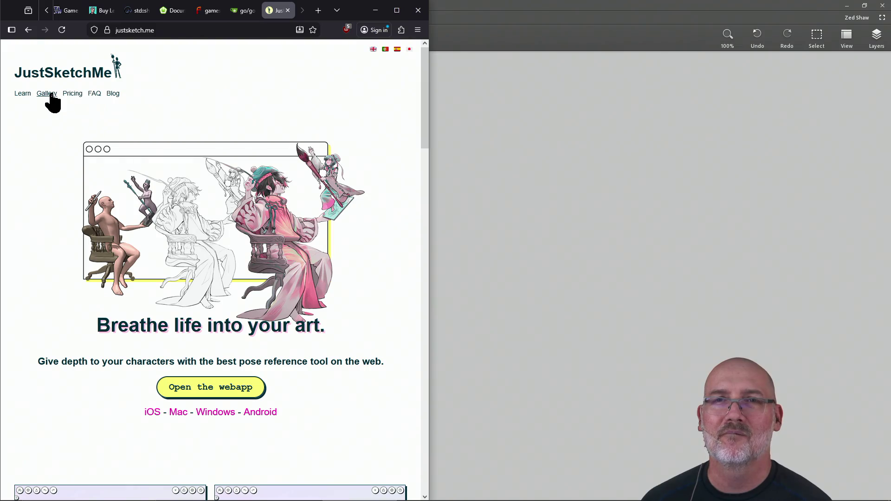
click(48, 94)
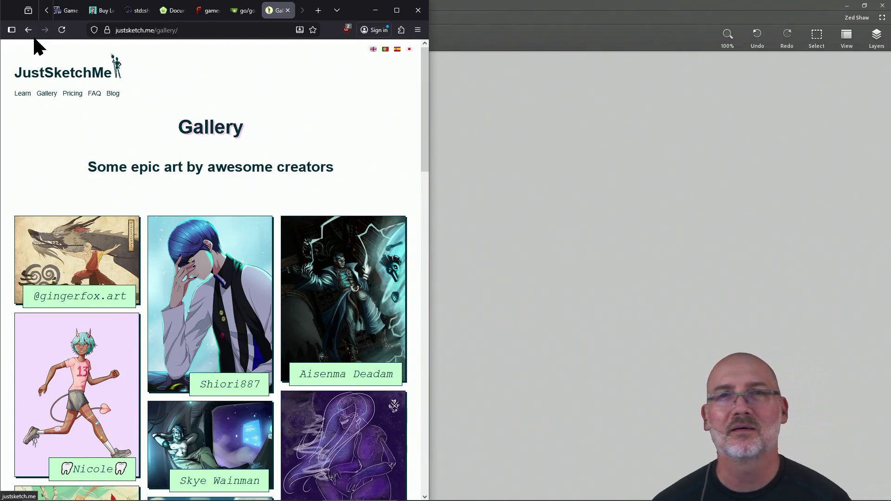
click(31, 32)
click(31, 32)
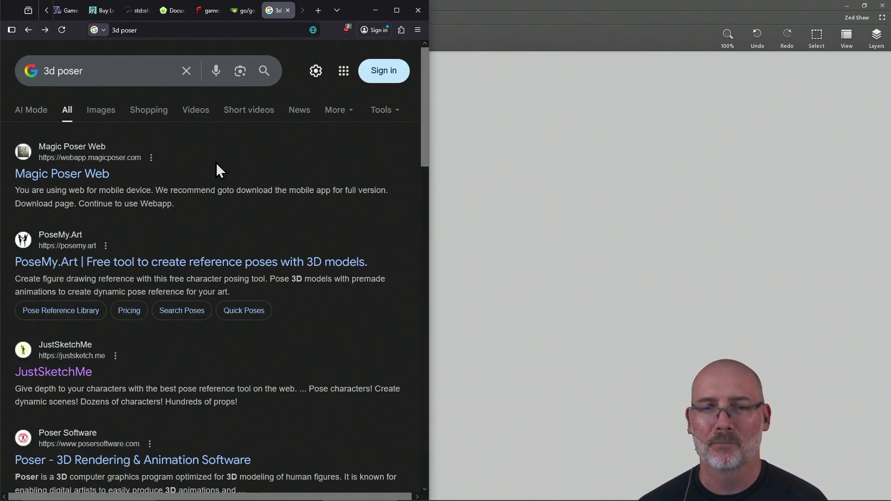
- Search Google for 'online 3d gesture drawing clip studio' and scroll through the results
scroll(218, 167, down, 10)
scroll(216, 162, up, 1)
scroll(215, 163, down, 9)
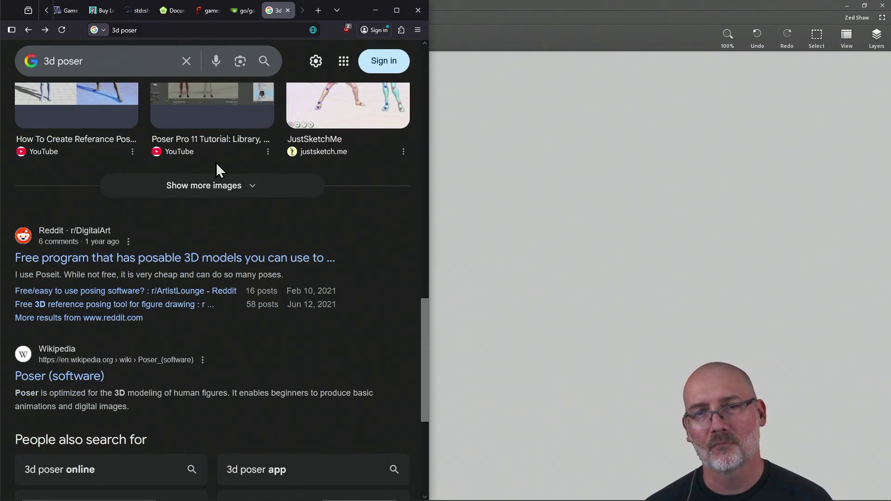
scroll(216, 163, up, 15)
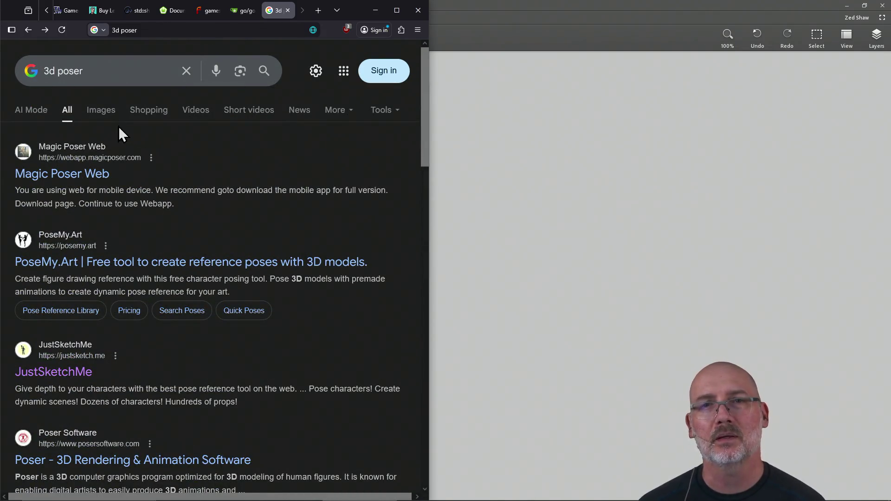
click(112, 76)
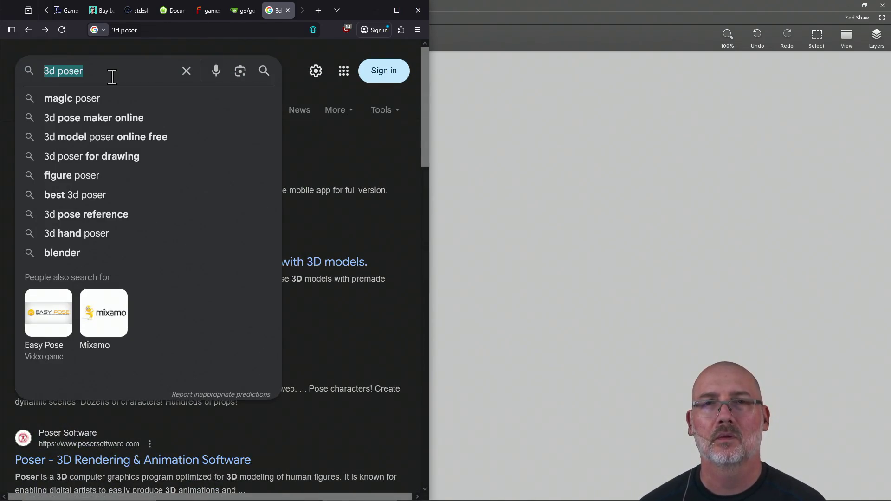
text(online )
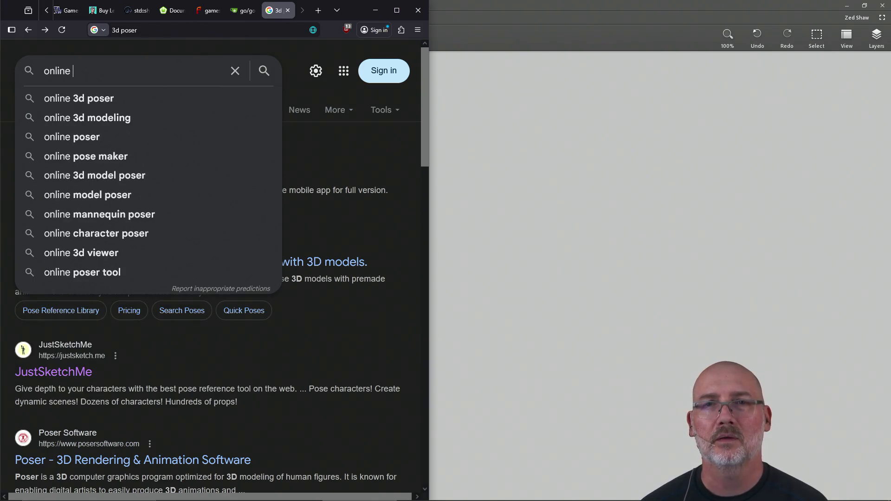
text(3)
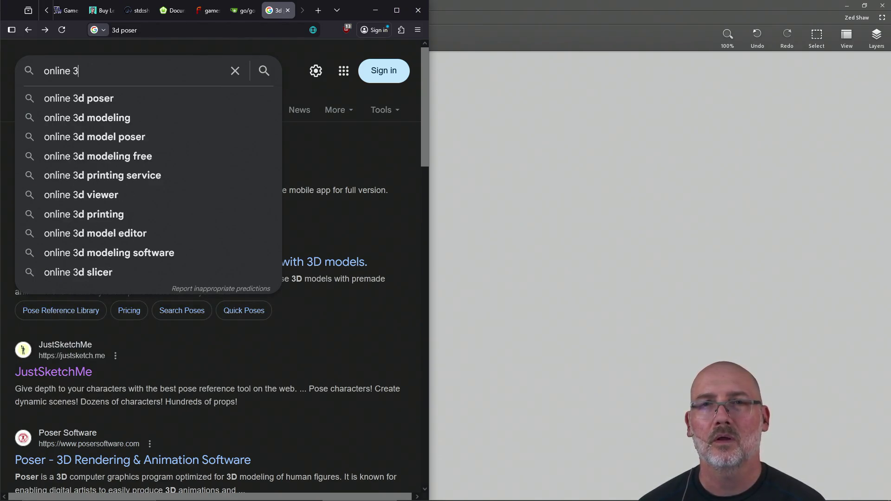
text(d gesture )
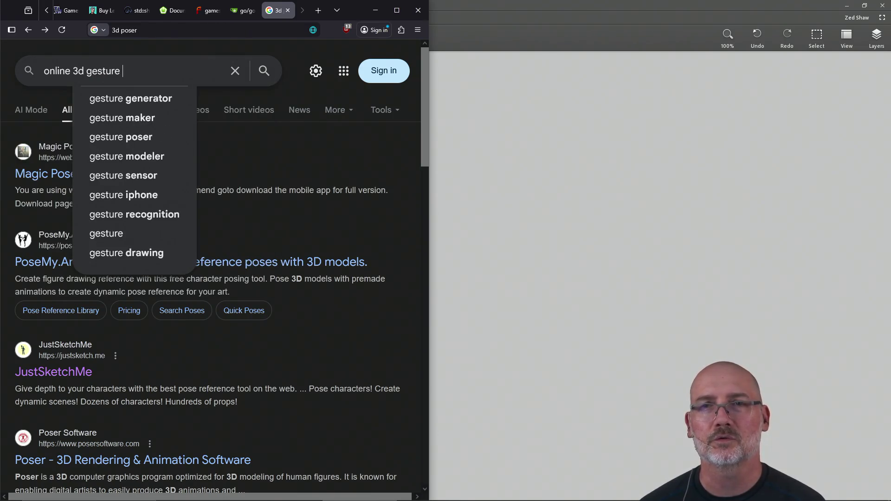
text(draw)
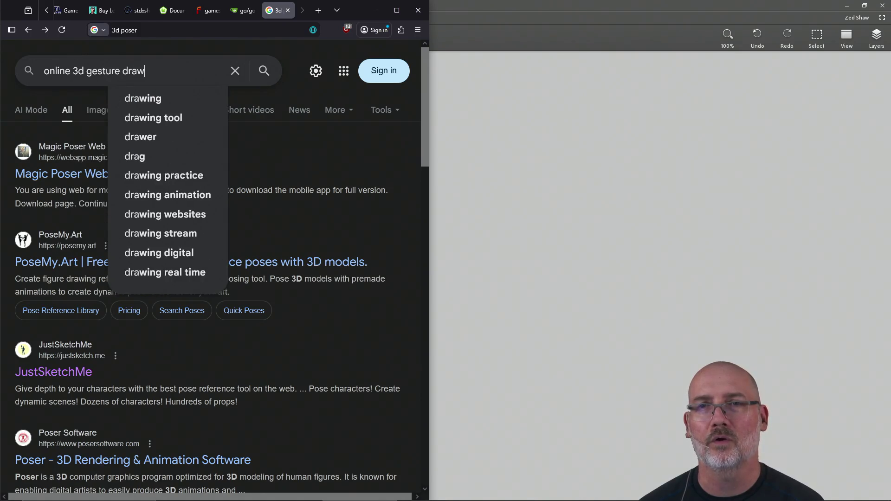
text(ing )
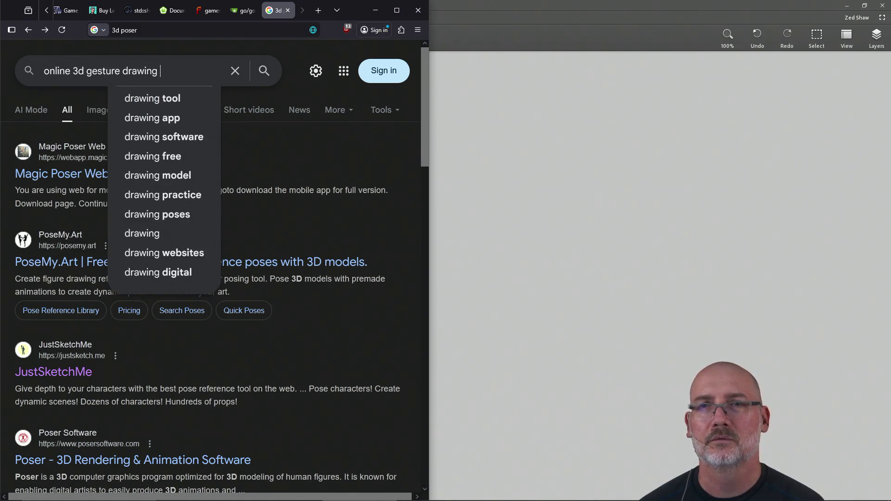
text(clip studio)
key(Return)
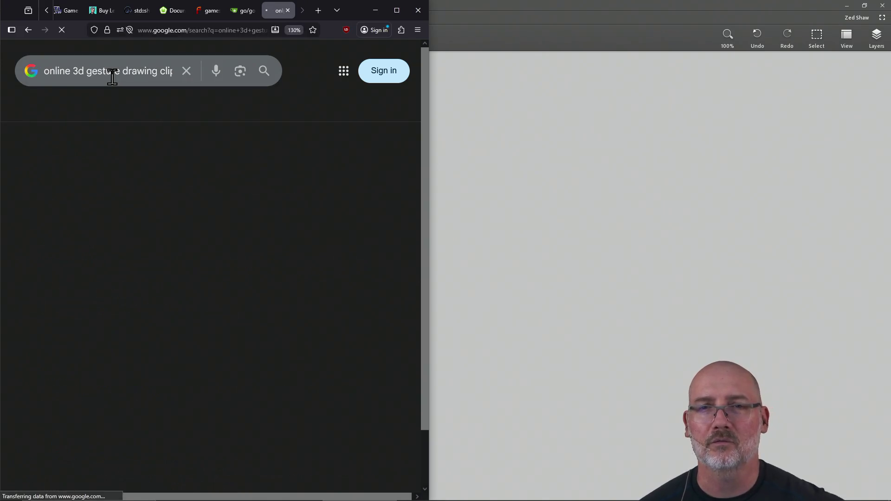
scroll(195, 201, down, 10)
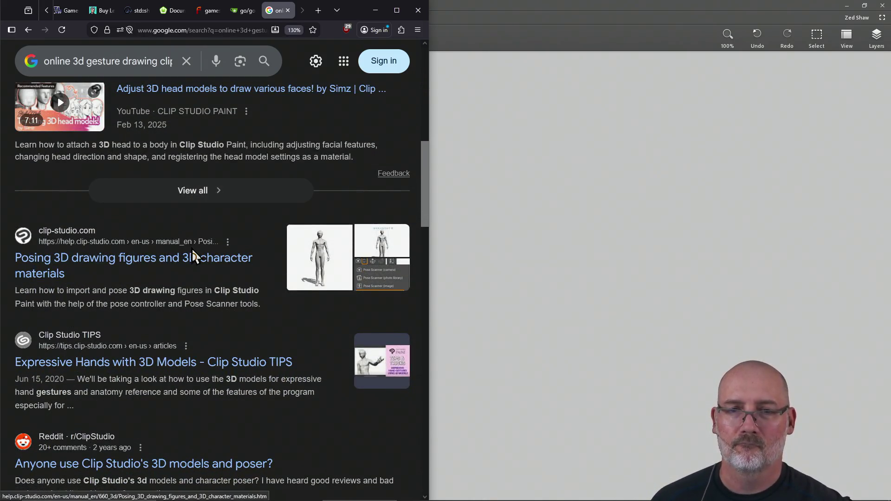
scroll(192, 258, down, 6)
- Open the POSEMANIACS result, rotate its hand model, and pick a pose from New poses
click(187, 311)
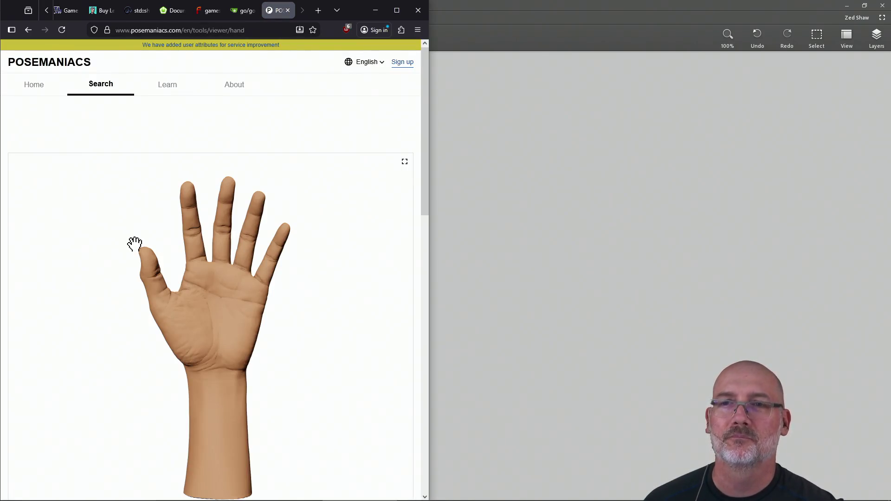
mouse_move(187, 343)
mouse_down()
mouse_move(120, 272)
mouse_move(181, 368)
mouse_move(253, 394)
mouse_move(249, 366)
mouse_move(173, 420)
mouse_move(158, 333)
mouse_move(200, 326)
mouse_move(174, 232)
mouse_up()
scroll(173, 232, down, 2)
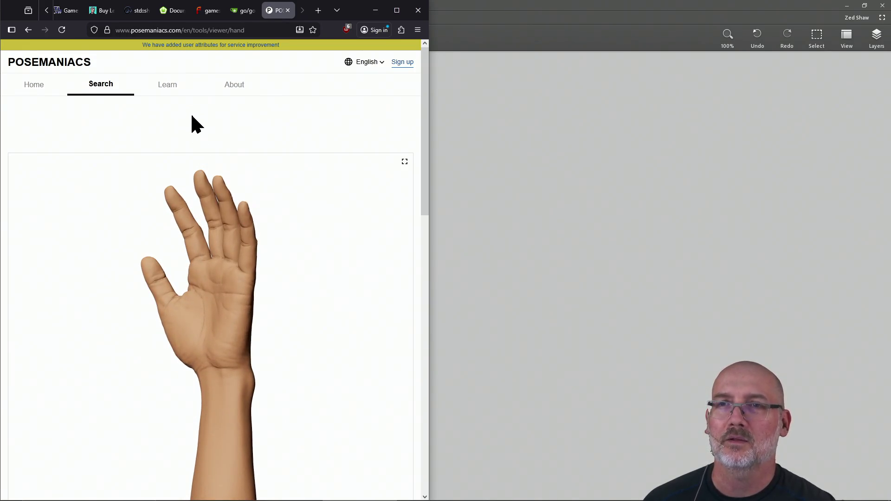
scroll(193, 123, down, 4)
scroll(191, 115, down, 6)
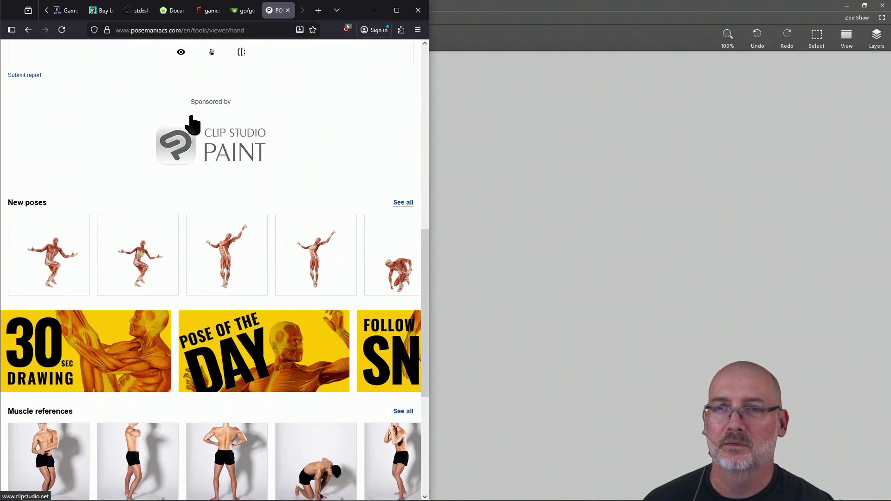
scroll(191, 123, down, 5)
scroll(193, 123, up, 4)
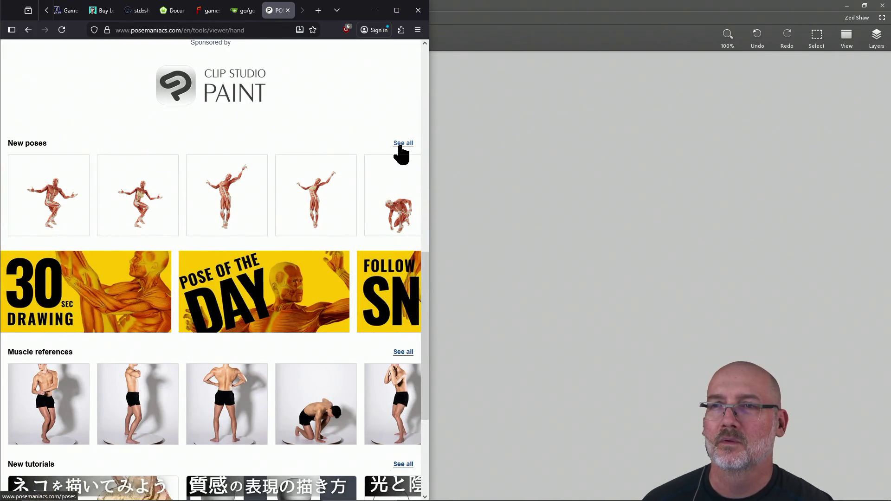
click(327, 189)
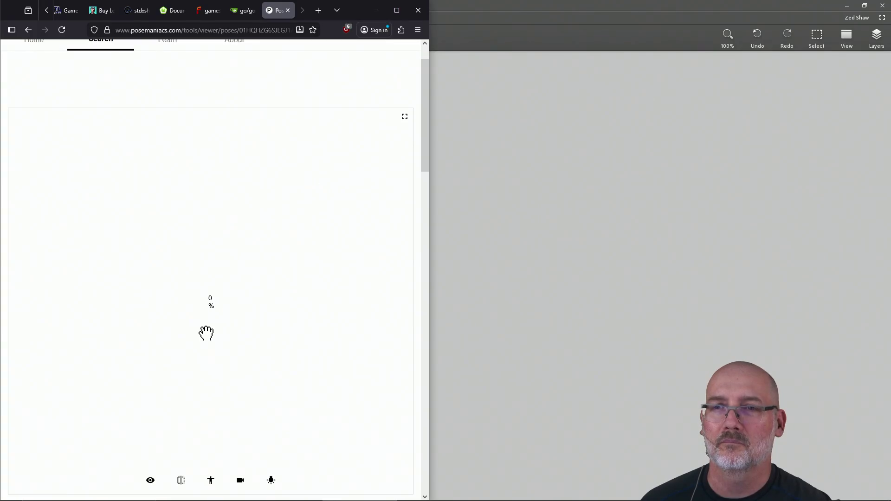
- Rotate the arms-raised muscle figure and snap the Leonardo canvas to the right half
mouse_move(274, 328)
mouse_down()
mouse_move(200, 295)
mouse_move(306, 338)
mouse_move(339, 319)
mouse_move(215, 313)
mouse_move(194, 320)
mouse_move(215, 342)
mouse_move(213, 324)
mouse_move(179, 324)
mouse_move(243, 302)
mouse_move(269, 309)
mouse_move(257, 295)
mouse_move(227, 310)
mouse_move(254, 306)
mouse_up()
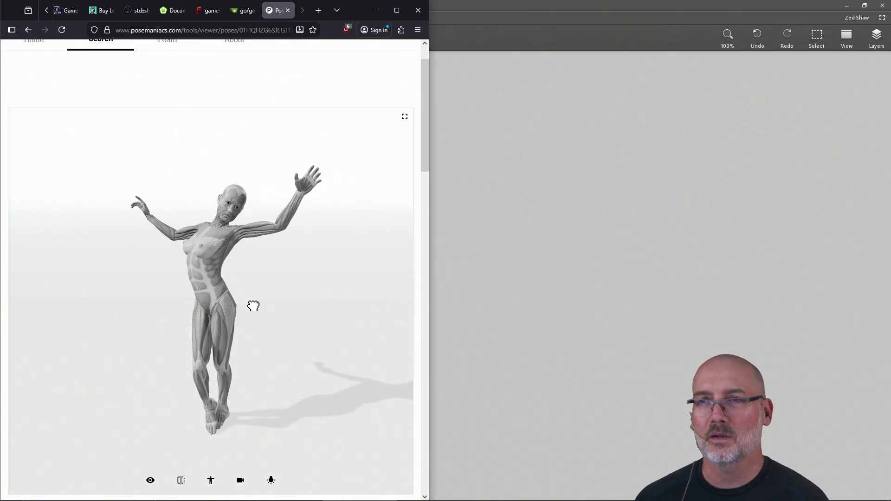
click(450, 37)
key(super+Right)
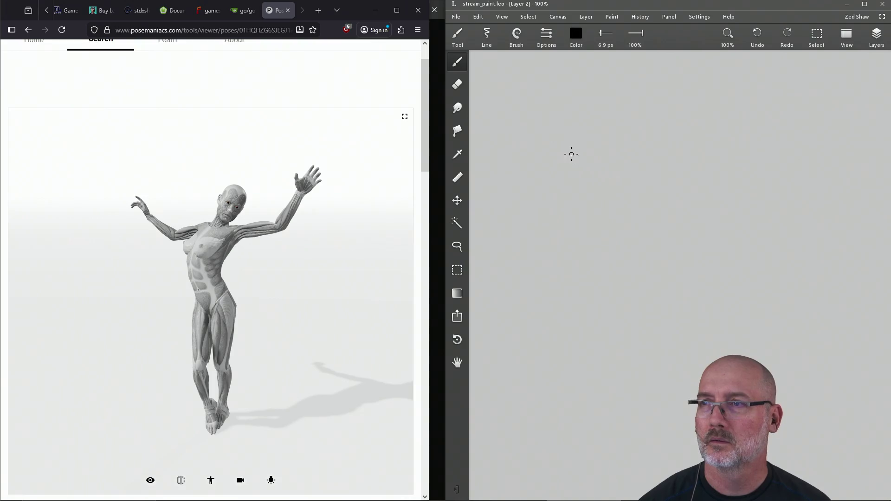
- Sketch the gesture figure's shoulder line, spine and torso curves, then save
mouse_move(599, 171)
mouse_down()
mouse_move(580, 173)
mouse_move(629, 175)
mouse_move(588, 261)
mouse_move(602, 242)
mouse_move(599, 265)
mouse_up()
drag(592, 235, 609, 292)
drag(589, 211, 610, 297)
drag(604, 167, 589, 218)
drag(598, 207, 583, 222)
drag(624, 184, 595, 233)
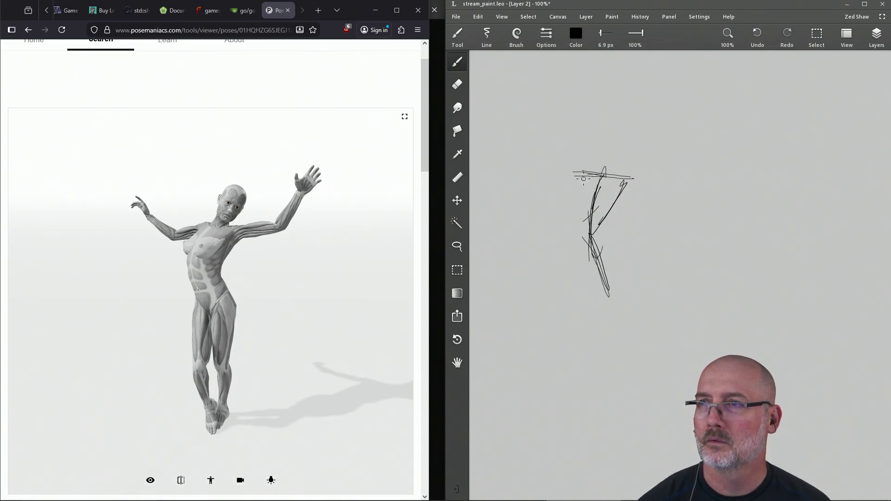
drag(578, 179, 583, 227)
drag(597, 229, 592, 169)
key(ctrl+s)
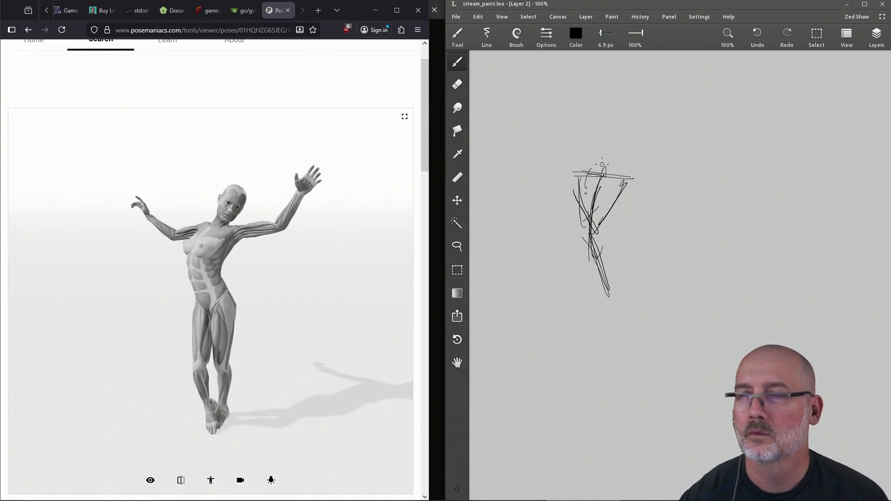
- Add the head and neck, both raised arms and a waist mark
mouse_move(601, 177)
mouse_down()
mouse_move(618, 150)
mouse_move(597, 160)
mouse_move(614, 172)
mouse_move(627, 148)
mouse_move(604, 160)
mouse_move(622, 135)
mouse_move(603, 160)
mouse_up()
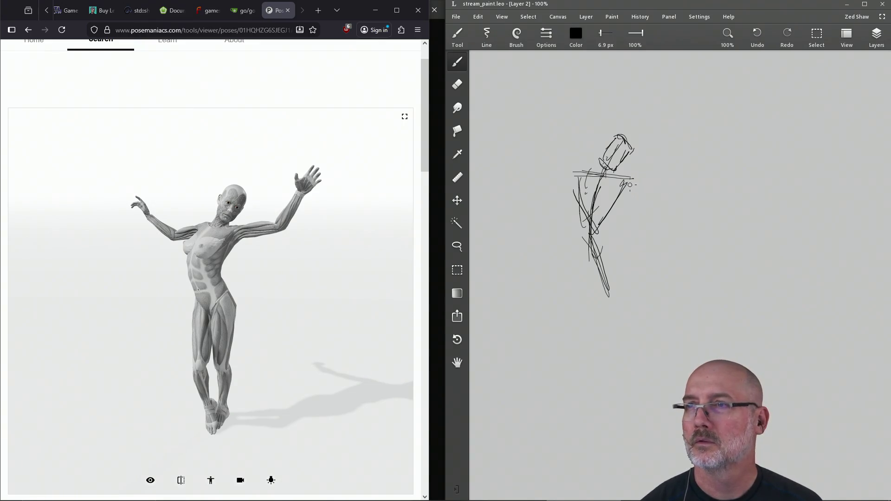
drag(624, 182, 664, 171)
drag(690, 134, 667, 172)
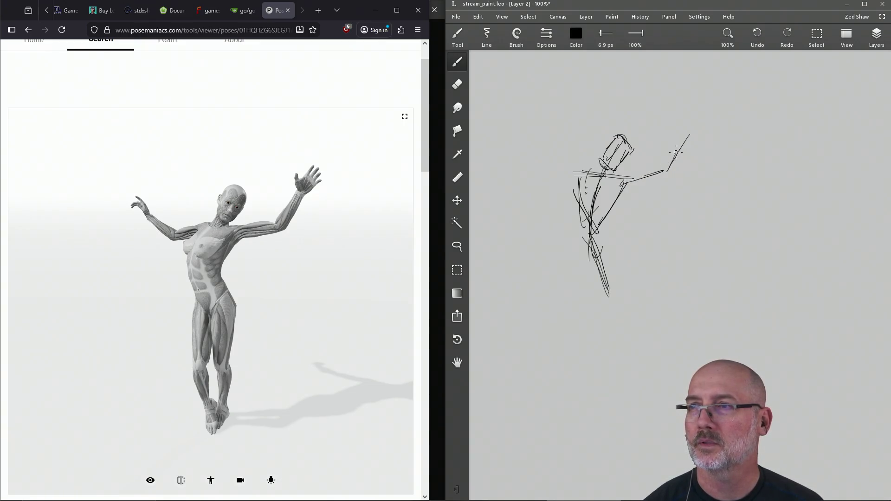
drag(581, 175, 565, 178)
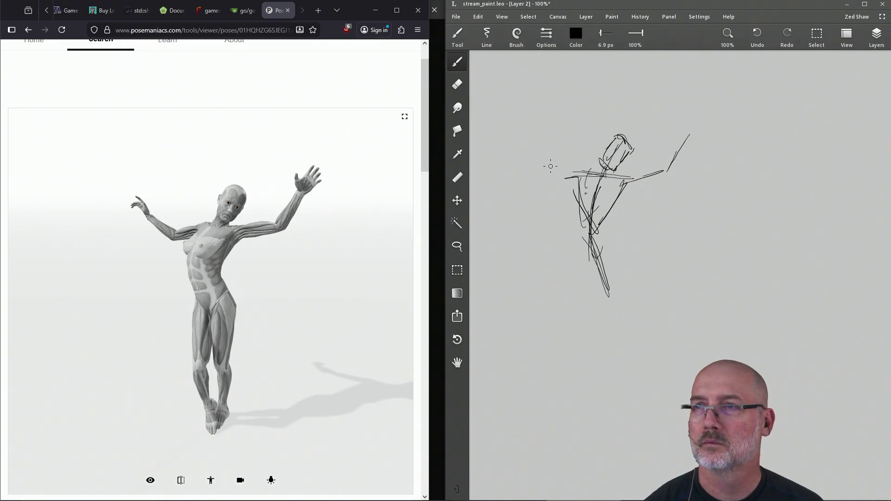
drag(534, 144, 556, 173)
mouse_move(598, 232)
mouse_down()
mouse_move(575, 244)
mouse_move(608, 239)
mouse_move(586, 232)
mouse_move(613, 238)
mouse_move(580, 248)
mouse_move(615, 236)
mouse_move(613, 250)
mouse_move(611, 240)
mouse_up()
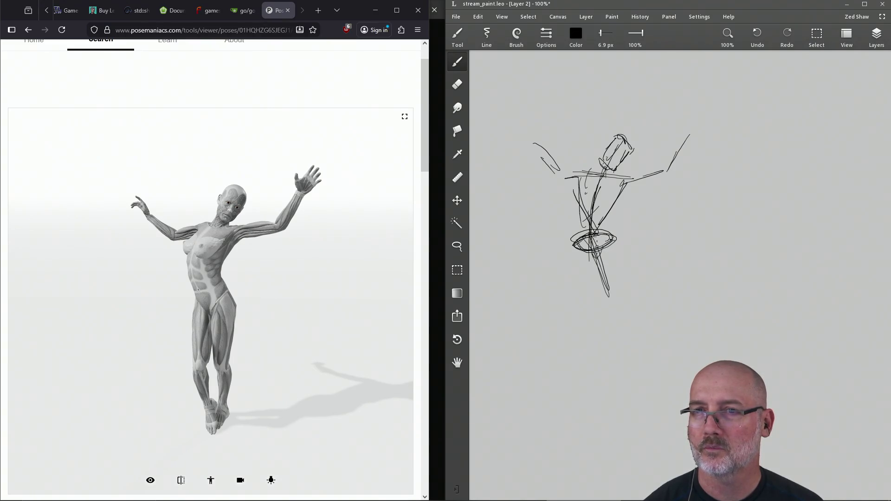
- Draw the pelvis and both legs down to the feet, then save
mouse_move(596, 261)
mouse_down()
mouse_move(610, 245)
mouse_move(593, 256)
mouse_move(581, 251)
mouse_up()
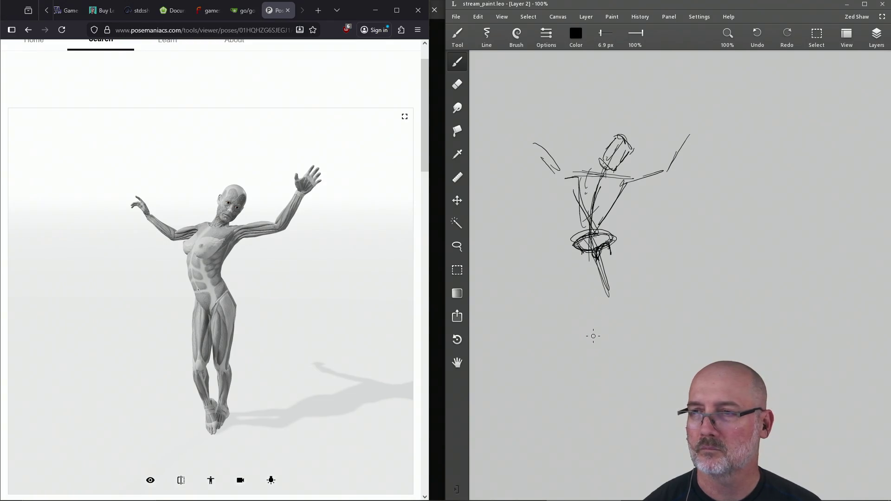
drag(610, 258, 602, 330)
drag(600, 267, 597, 367)
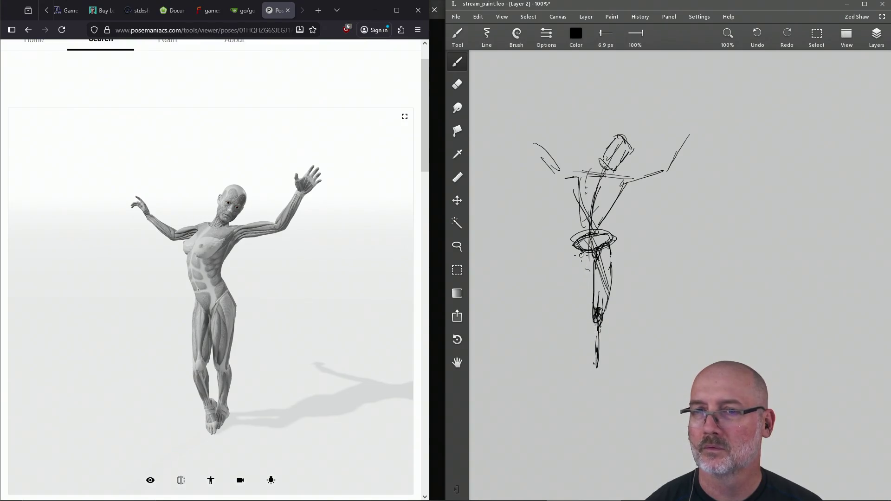
mouse_move(576, 256)
mouse_down()
mouse_move(574, 299)
mouse_move(589, 364)
mouse_up()
drag(573, 291, 587, 359)
drag(575, 302, 588, 357)
key(ctrl+s)
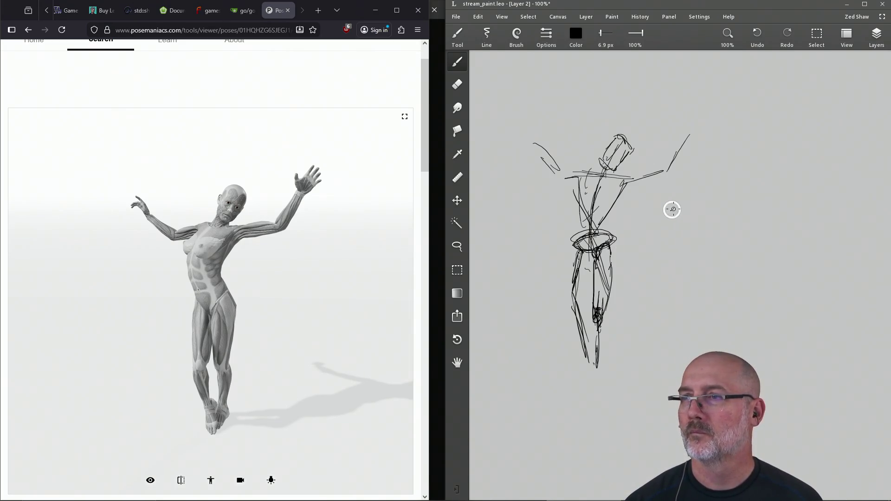
- Add a small mark by the arm, shift the canvas, and turn the reference overhead
mouse_move(671, 211)
mouse_down()
mouse_move(682, 199)
mouse_move(663, 205)
mouse_up()
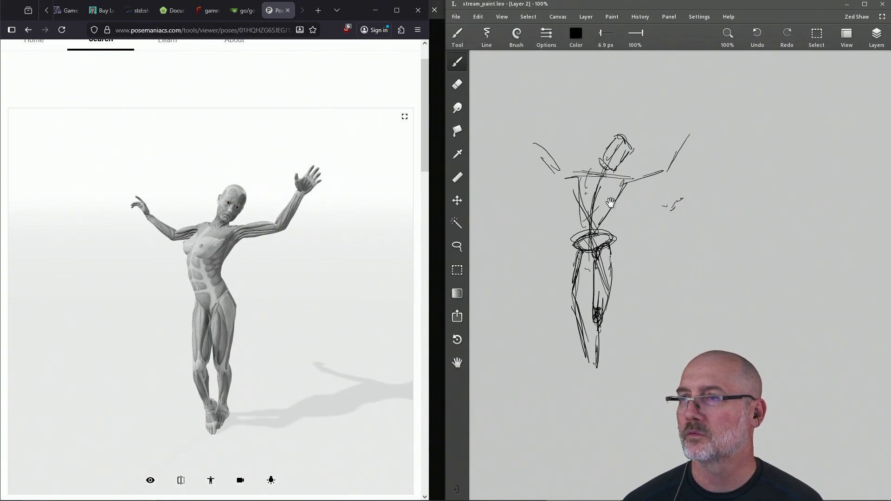
drag(655, 233, 570, 184)
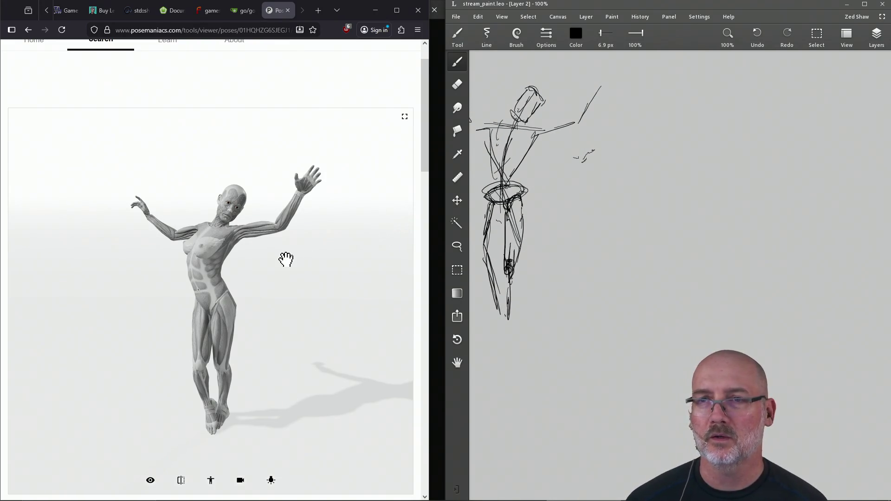
drag(309, 186, 242, 285)
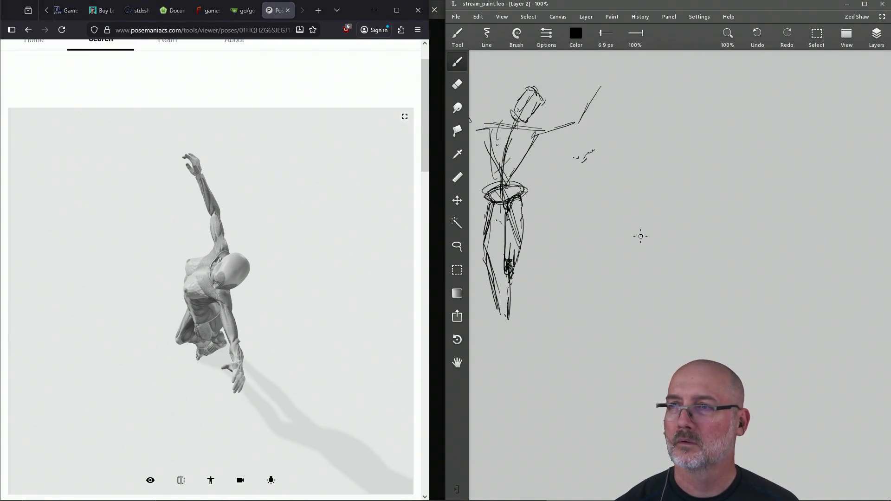
- Sketch the second figure's action line, body ellipse, limbs and side right of the first
mouse_move(617, 184)
mouse_down()
mouse_move(645, 249)
mouse_move(625, 190)
mouse_move(638, 237)
mouse_up()
mouse_move(646, 200)
mouse_down()
mouse_move(619, 230)
mouse_move(650, 224)
mouse_up()
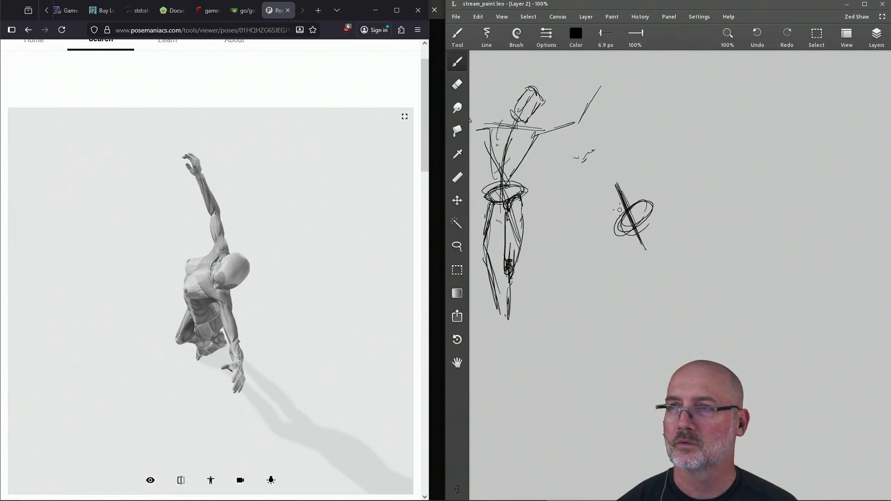
mouse_move(614, 188)
mouse_down()
mouse_move(612, 210)
mouse_move(590, 209)
mouse_move(603, 220)
mouse_move(605, 246)
mouse_move(618, 243)
mouse_up()
drag(628, 237, 647, 253)
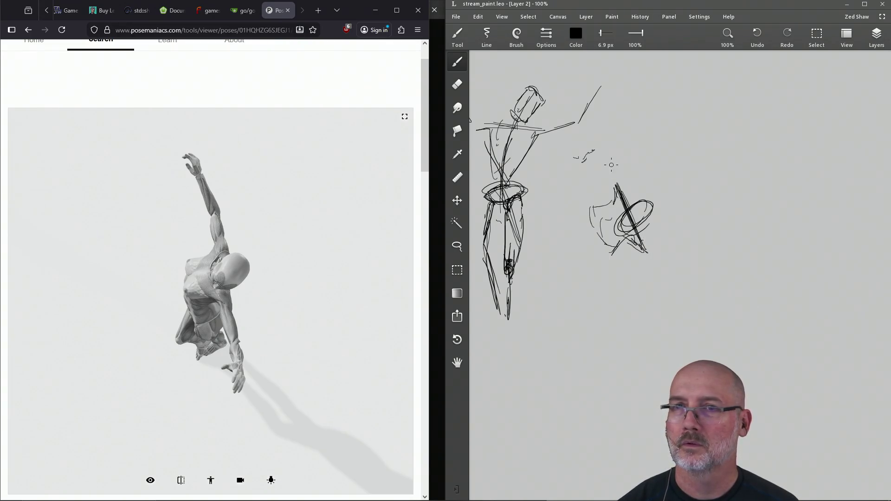
mouse_move(603, 149)
mouse_down()
mouse_move(615, 188)
mouse_move(597, 118)
mouse_move(600, 142)
mouse_up()
drag(637, 243, 663, 286)
mouse_move(647, 257)
mouse_down()
mouse_move(663, 283)
mouse_move(655, 269)
mouse_up()
mouse_move(659, 281)
mouse_down()
mouse_move(672, 303)
mouse_move(658, 278)
mouse_up()
mouse_move(620, 249)
mouse_down()
mouse_move(610, 261)
mouse_move(606, 250)
mouse_move(624, 245)
mouse_move(618, 240)
mouse_up()
mouse_move(590, 208)
mouse_down()
mouse_move(583, 239)
mouse_move(605, 250)
mouse_move(599, 241)
mouse_up()
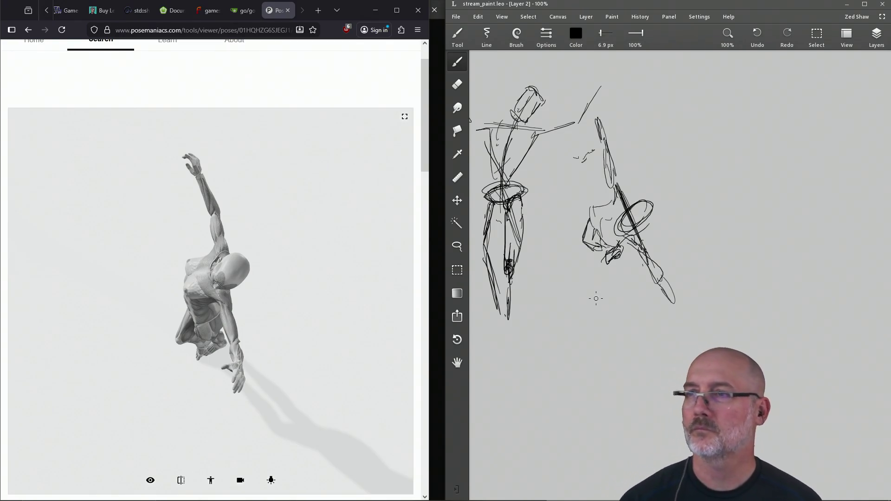
- Erase stray strokes inside the ellipse and rotate the reference to a back view
key(e)
mouse_move(625, 211)
mouse_down()
mouse_move(643, 228)
mouse_move(629, 206)
mouse_up()
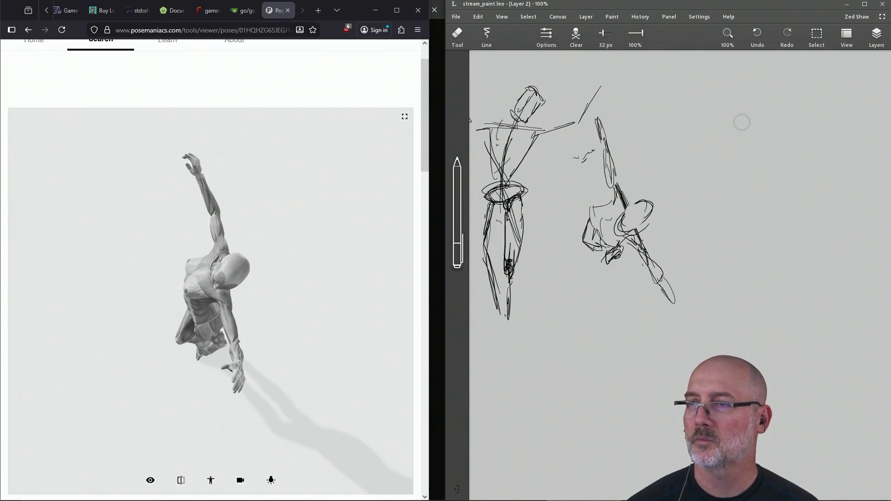
key(b)
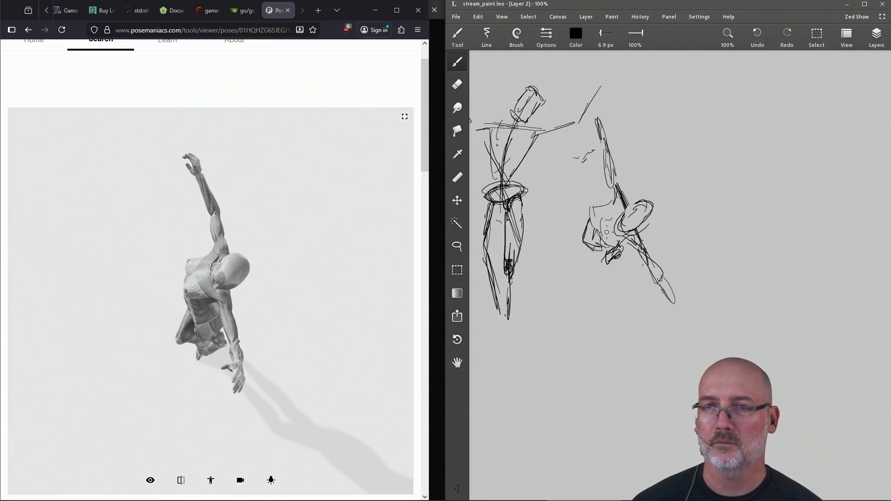
mouse_move(264, 332)
mouse_down()
mouse_move(189, 284)
mouse_move(183, 270)
mouse_up()
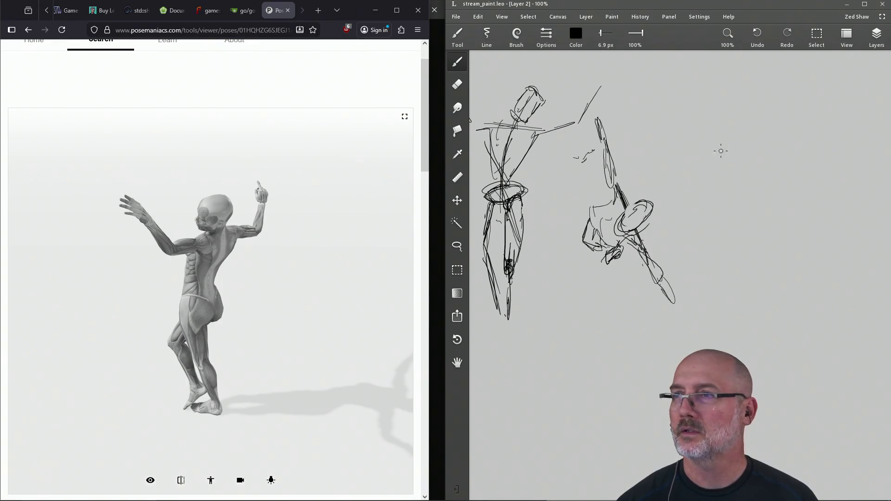
- Draw a head oval and broad shoulder line at upper right, save, then erase the torso strokes
mouse_move(711, 149)
mouse_down()
mouse_move(755, 138)
mouse_move(740, 143)
mouse_up()
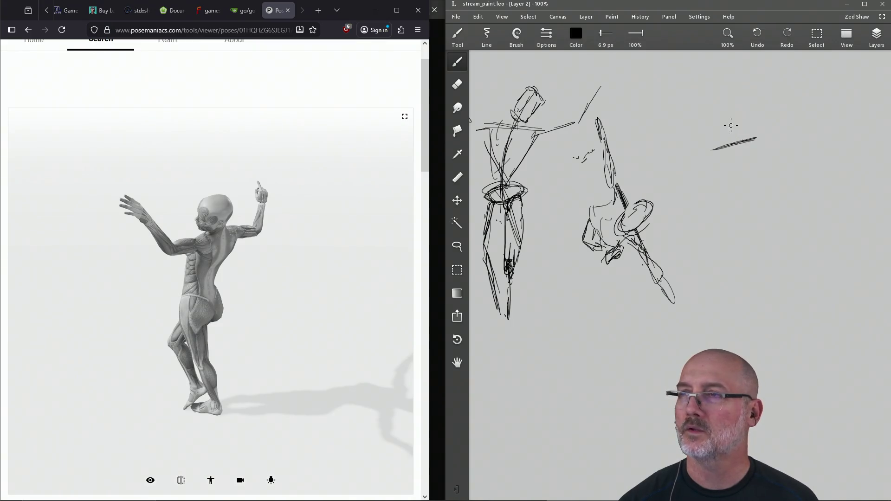
mouse_move(723, 116)
mouse_down()
mouse_move(731, 114)
mouse_move(719, 139)
mouse_move(764, 135)
mouse_up()
mouse_move(708, 157)
mouse_down()
mouse_move(769, 137)
mouse_move(736, 169)
mouse_move(733, 222)
mouse_up()
mouse_move(716, 155)
mouse_down()
mouse_move(727, 187)
mouse_move(748, 186)
mouse_move(757, 156)
mouse_move(759, 173)
mouse_move(752, 182)
mouse_move(725, 167)
mouse_up()
key(ctrl+s)
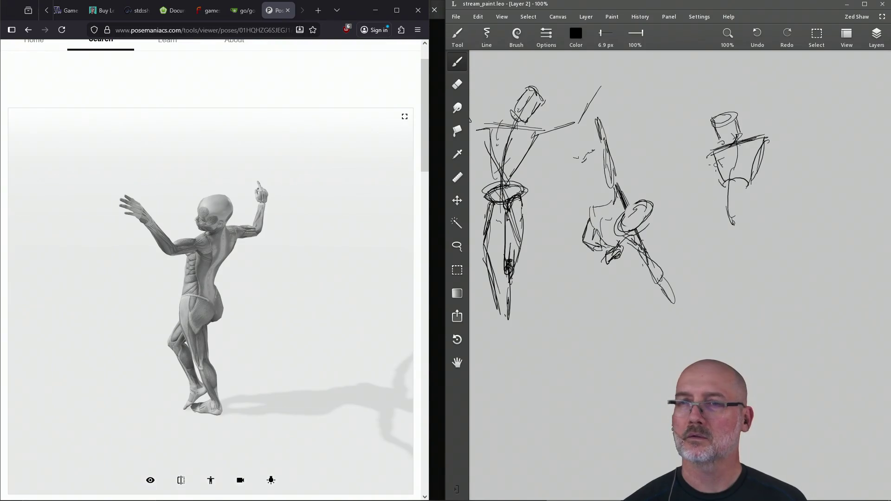
key(e)
mouse_move(766, 153)
mouse_down()
mouse_move(754, 179)
mouse_move(764, 149)
mouse_move(724, 180)
mouse_move(747, 179)
mouse_up()
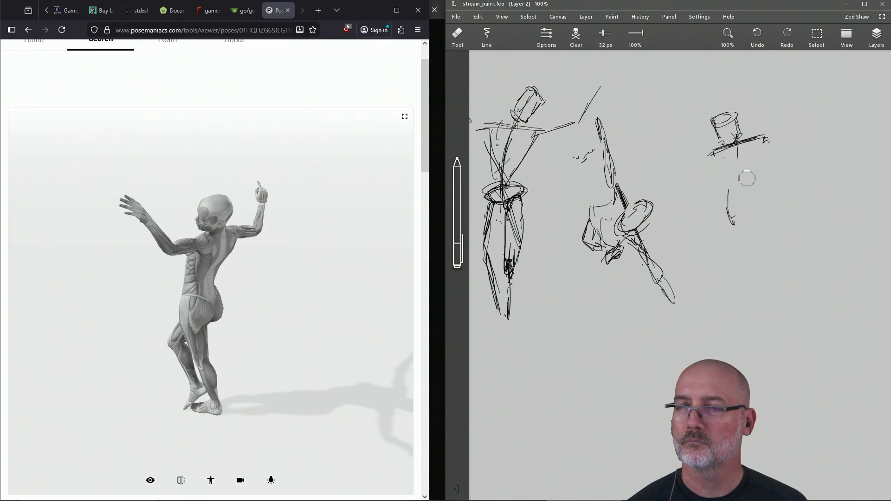
- Redraw the third figure's torso and leg line with a foot, then save
key(b)
drag(739, 135, 737, 239)
mouse_move(732, 226)
mouse_down()
mouse_move(751, 218)
mouse_move(717, 234)
mouse_move(727, 240)
mouse_move(751, 221)
mouse_move(737, 240)
mouse_up()
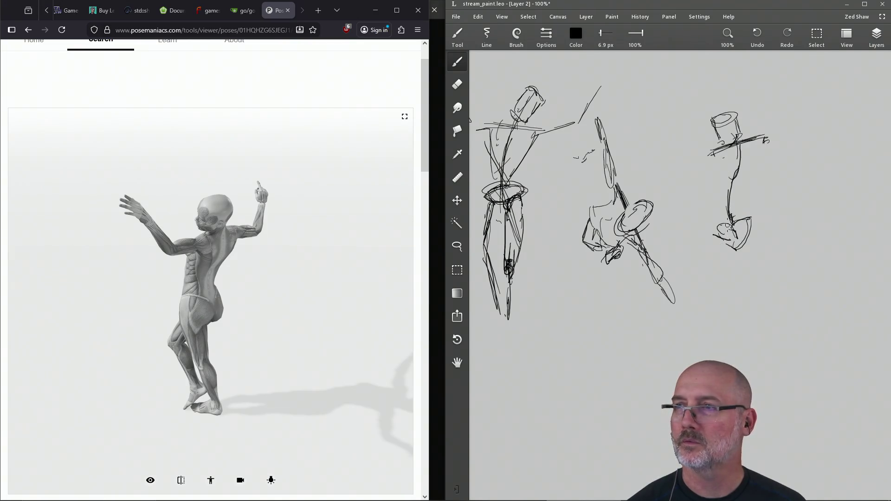
mouse_move(743, 213)
mouse_down()
mouse_move(720, 230)
mouse_move(735, 244)
mouse_move(722, 246)
mouse_move(729, 233)
mouse_up()
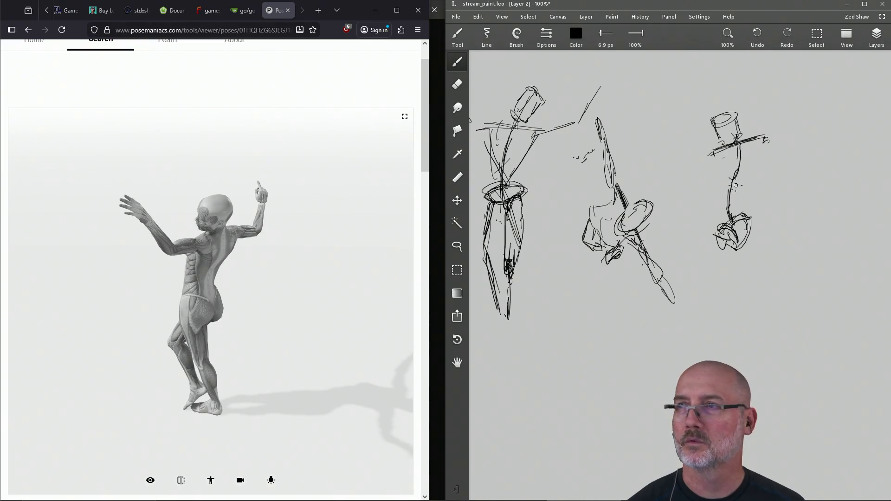
mouse_move(753, 142)
mouse_down()
mouse_move(729, 196)
mouse_move(741, 179)
mouse_move(706, 182)
mouse_move(723, 196)
mouse_up()
key(ctrl+s)
- Add the outstretched left arm, raised right arm, neck and leg lines
drag(709, 151, 686, 161)
drag(637, 125, 686, 160)
mouse_move(769, 135)
mouse_down()
mouse_move(777, 132)
mouse_move(780, 88)
mouse_up()
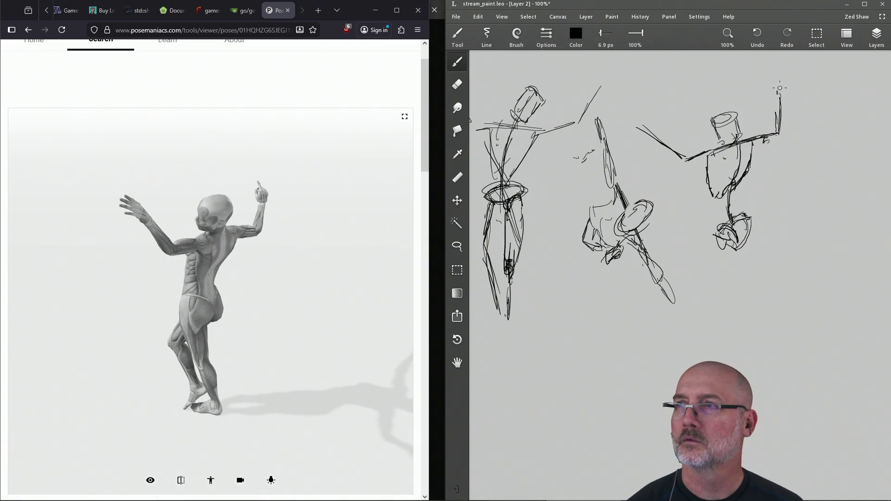
mouse_move(734, 135)
mouse_down()
mouse_move(720, 143)
mouse_move(717, 122)
mouse_move(736, 119)
mouse_move(721, 142)
mouse_move(729, 143)
mouse_move(740, 121)
mouse_move(741, 144)
mouse_up()
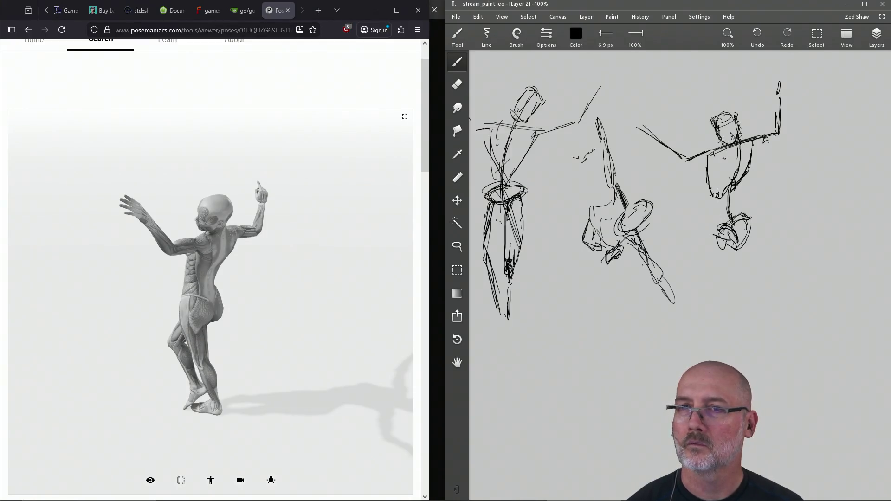
drag(719, 190, 721, 220)
drag(745, 176, 748, 204)
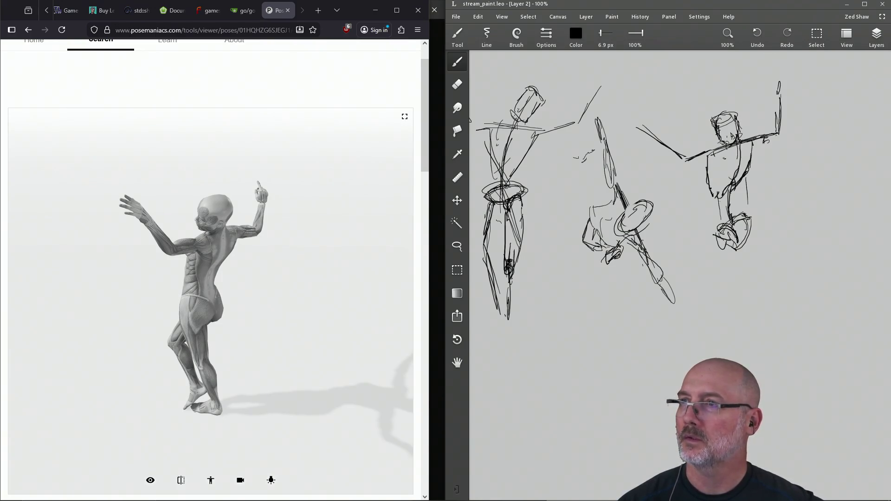
- Complete both legs and feet, then pan to blank canvas below
mouse_move(734, 269)
mouse_down()
mouse_move(730, 249)
mouse_move(739, 333)
mouse_up()
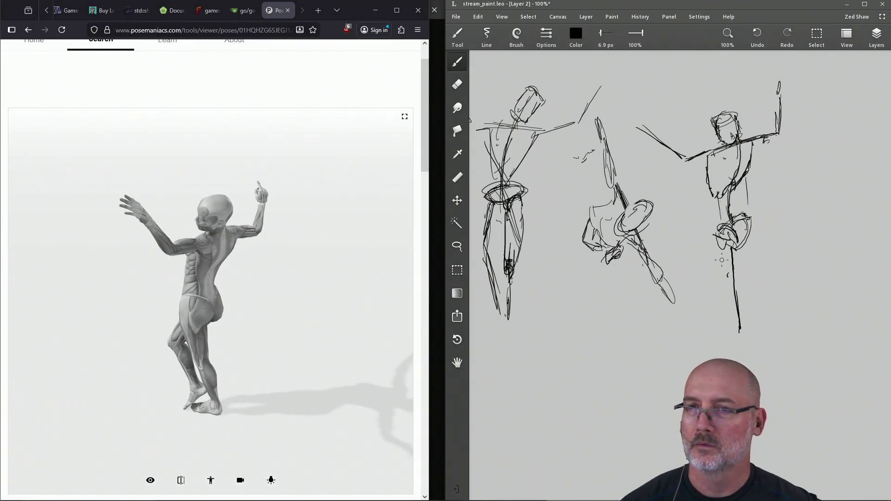
drag(718, 232, 737, 303)
mouse_move(742, 239)
mouse_down()
mouse_move(731, 297)
mouse_move(739, 330)
mouse_move(751, 329)
mouse_up()
drag(732, 315, 749, 330)
drag(733, 290, 734, 308)
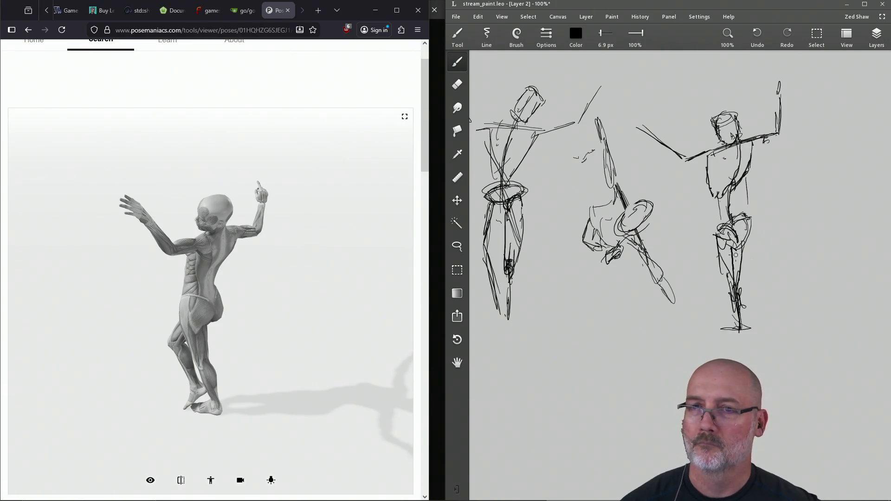
mouse_move(722, 238)
mouse_down()
mouse_move(706, 282)
mouse_move(732, 280)
mouse_up()
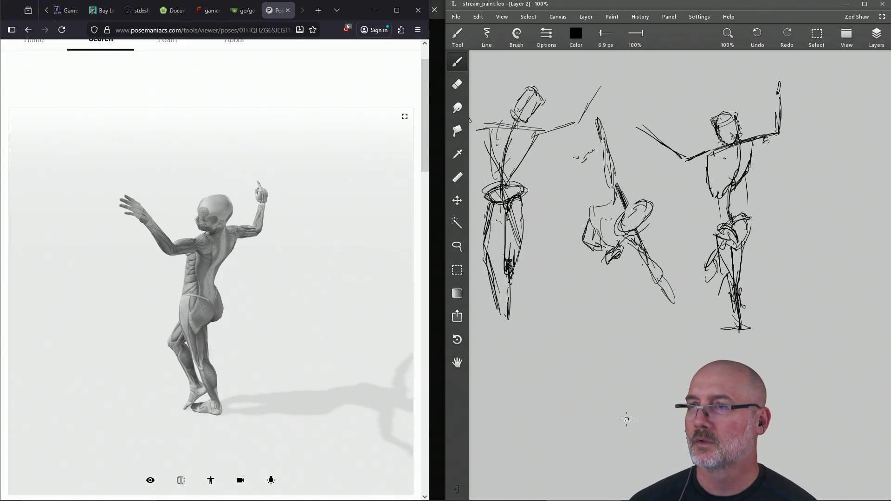
mouse_move(569, 358)
mouse_down()
mouse_move(575, 274)
mouse_move(601, 257)
mouse_up()
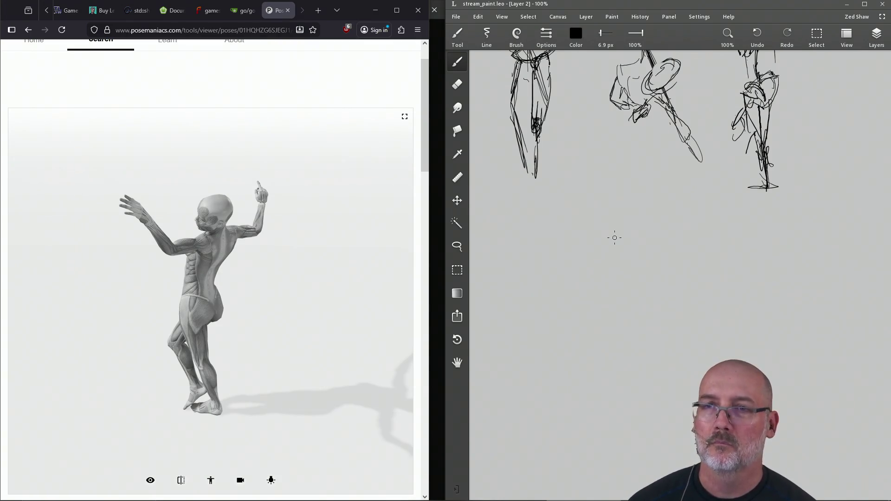
- Rotate the reference to its back and start a fourth figure with shoulder line, neck and torso
mouse_move(273, 325)
mouse_down()
mouse_move(215, 302)
mouse_move(203, 264)
mouse_up()
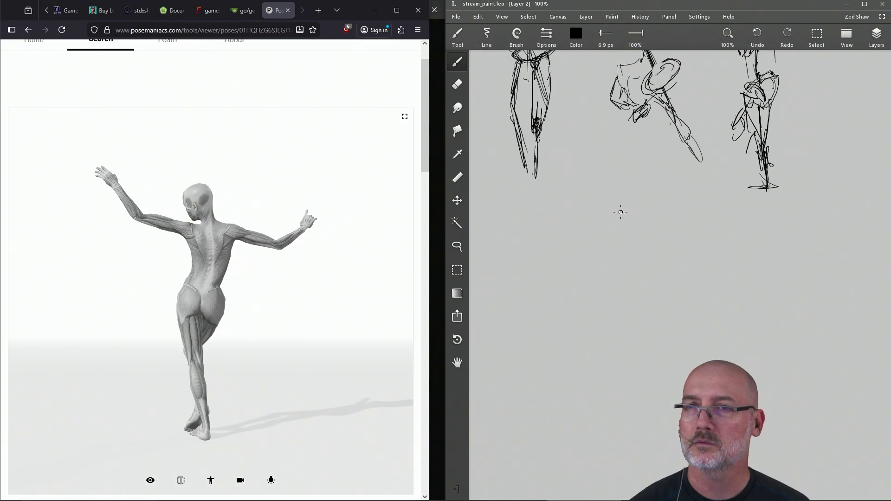
mouse_move(551, 220)
mouse_down()
mouse_move(599, 222)
mouse_move(555, 217)
mouse_up()
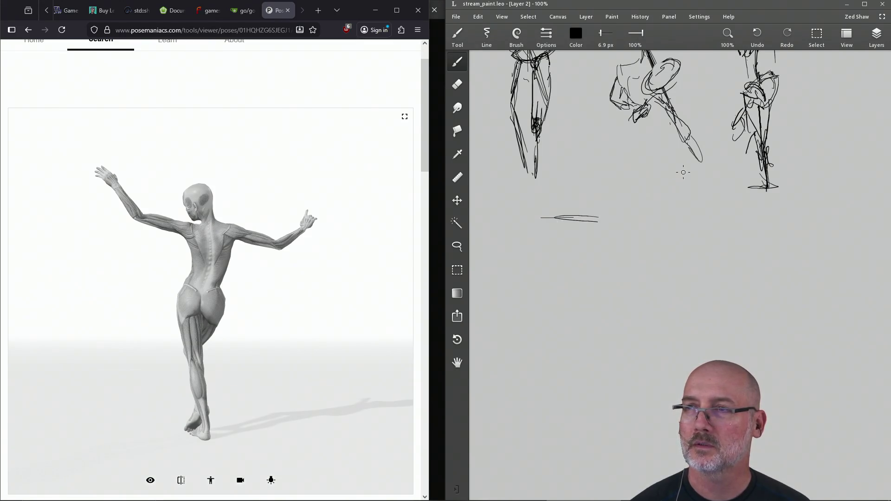
key(e)
mouse_move(611, 215)
mouse_down()
mouse_move(558, 219)
mouse_move(598, 200)
mouse_up()
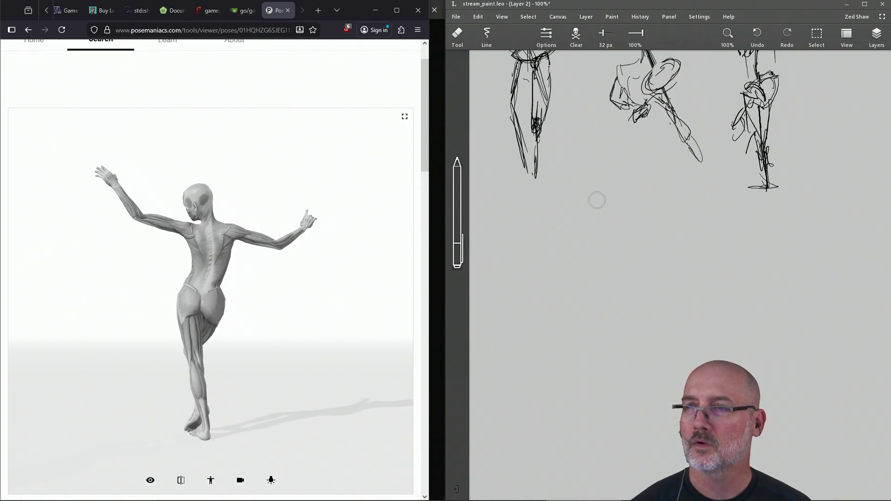
key(b)
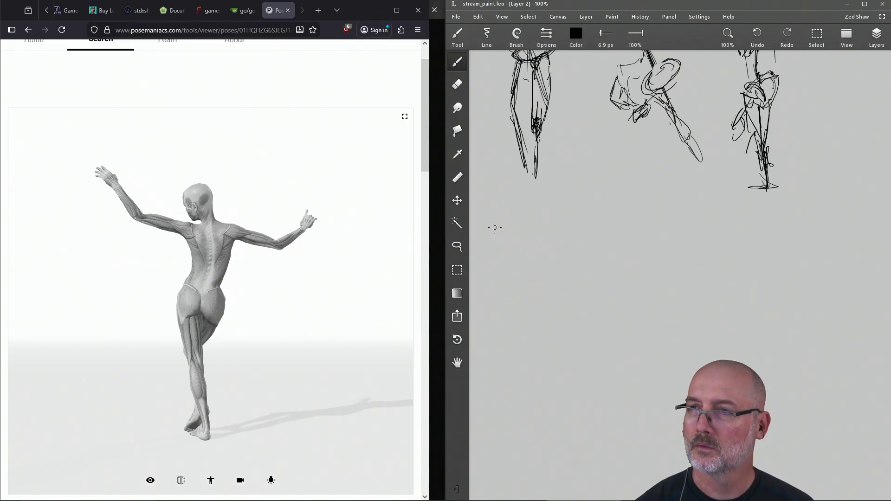
drag(537, 225, 547, 224)
mouse_move(602, 234)
mouse_down()
mouse_move(582, 226)
mouse_move(587, 268)
mouse_move(567, 315)
mouse_up()
drag(581, 214, 584, 227)
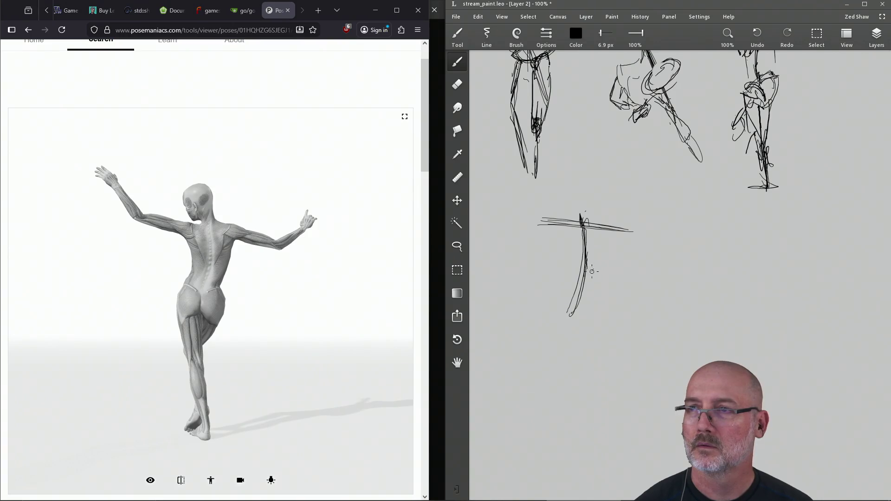
mouse_move(586, 268)
mouse_down()
mouse_move(597, 286)
mouse_move(569, 275)
mouse_move(614, 228)
mouse_move(570, 259)
mouse_move(574, 274)
mouse_up()
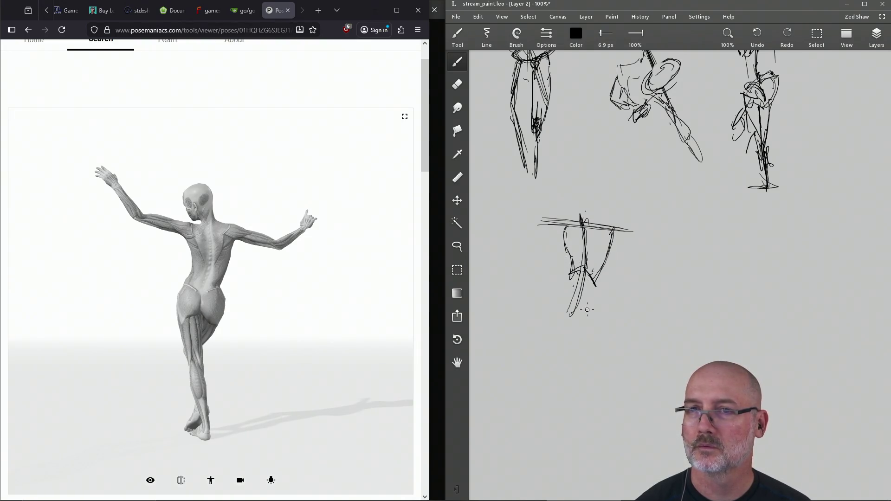
- Draw the fourth figure's pelvis, torso contour, head and neck
mouse_move(556, 312)
mouse_down()
mouse_move(590, 326)
mouse_move(557, 311)
mouse_up()
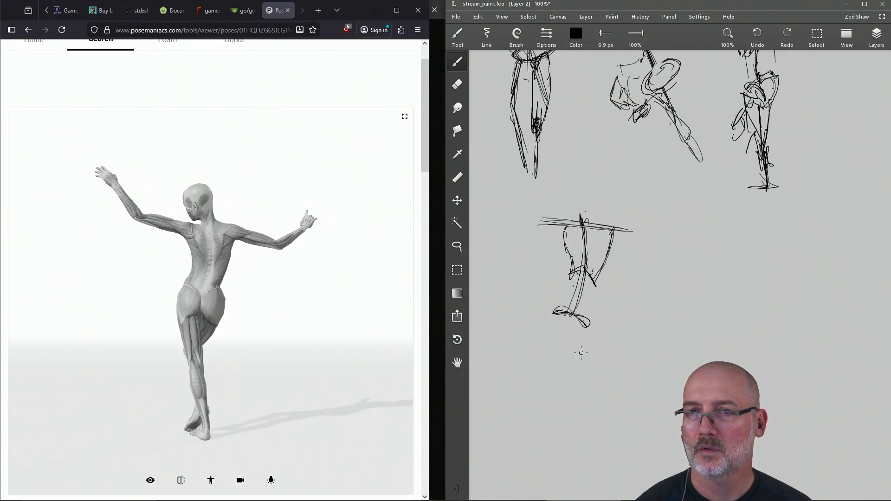
mouse_move(569, 340)
mouse_down()
mouse_move(586, 326)
mouse_move(562, 347)
mouse_move(555, 309)
mouse_up()
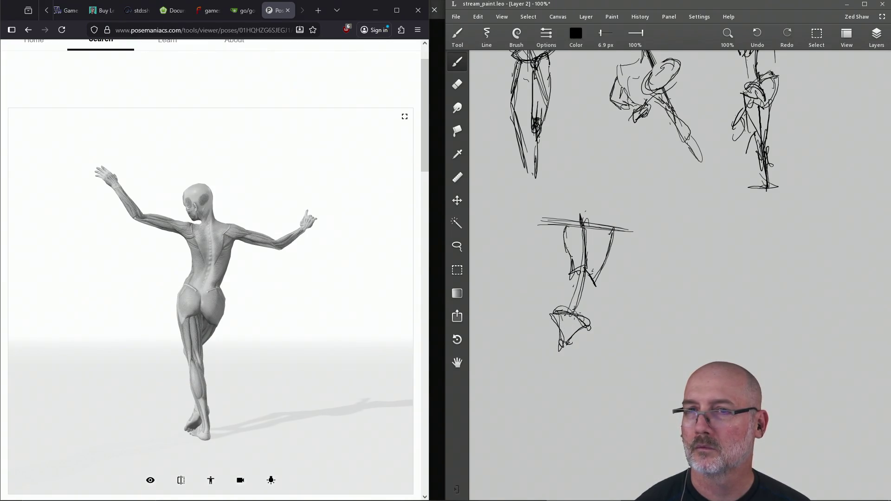
mouse_move(596, 277)
mouse_down()
mouse_move(581, 312)
mouse_move(579, 258)
mouse_up()
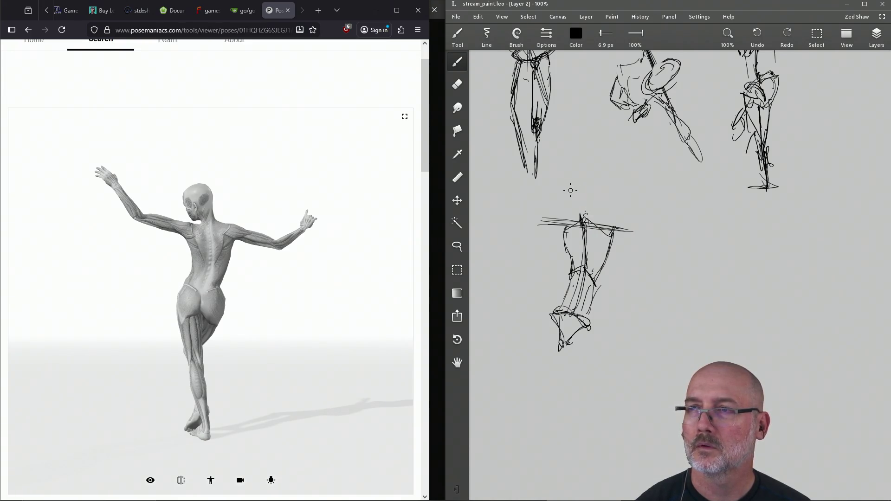
mouse_move(568, 191)
mouse_down()
mouse_move(574, 215)
mouse_move(632, 236)
mouse_move(657, 238)
mouse_move(640, 228)
mouse_move(673, 228)
mouse_move(700, 213)
mouse_move(640, 237)
mouse_up()
- Extend the left arm with a hand and erase the strokes below the torso
mouse_move(564, 225)
mouse_down()
mouse_move(546, 224)
mouse_move(567, 229)
mouse_up()
drag(516, 216, 580, 227)
drag(503, 185, 526, 219)
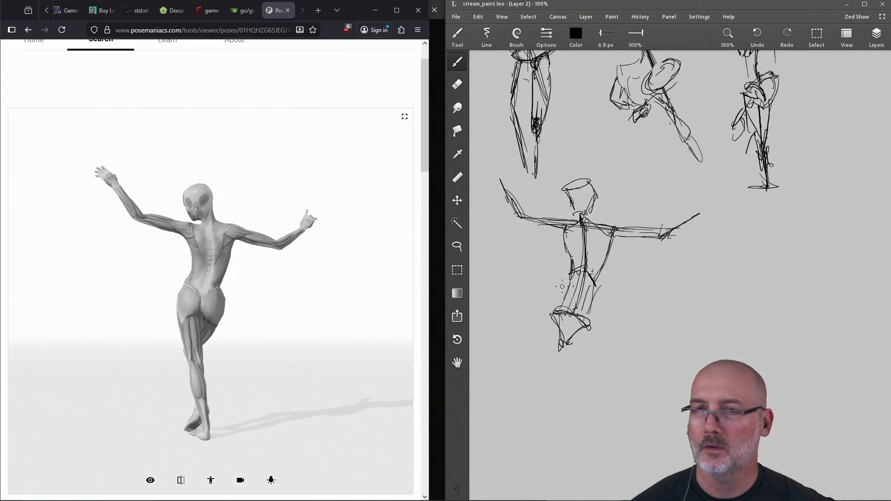
key(e)
mouse_move(620, 332)
mouse_down()
mouse_move(559, 329)
mouse_move(582, 299)
mouse_move(595, 314)
mouse_move(588, 320)
mouse_up()
- Redraw the hips and a long leg with knee, lower leg and foot
key(b)
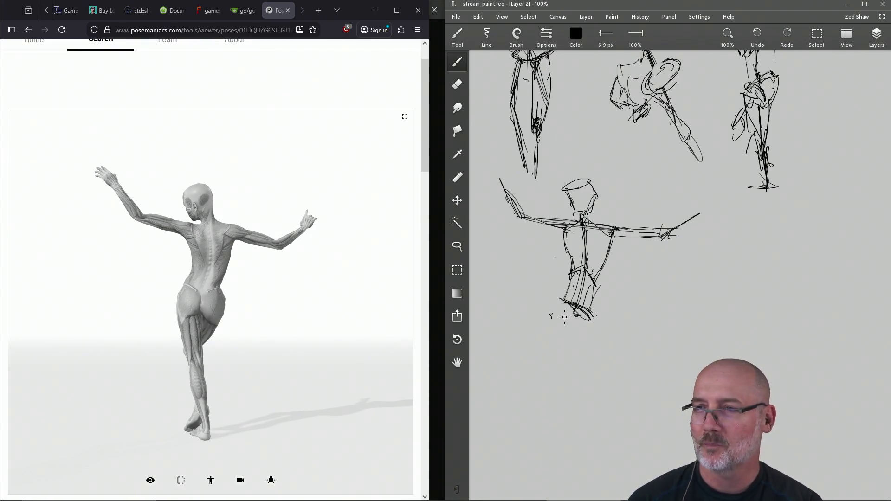
mouse_move(562, 301)
mouse_down()
mouse_move(558, 330)
mouse_move(575, 325)
mouse_move(579, 337)
mouse_move(595, 325)
mouse_move(585, 335)
mouse_move(592, 310)
mouse_move(560, 334)
mouse_up()
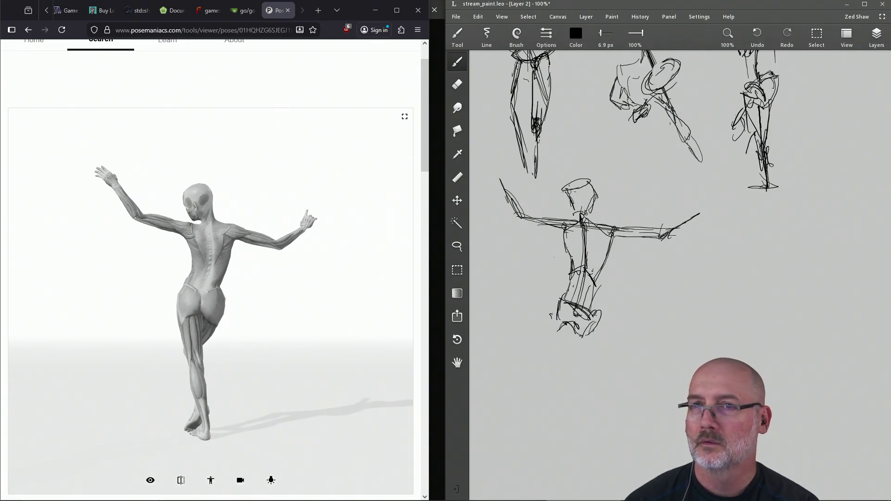
mouse_move(566, 320)
mouse_down()
mouse_move(578, 450)
mouse_move(562, 335)
mouse_up()
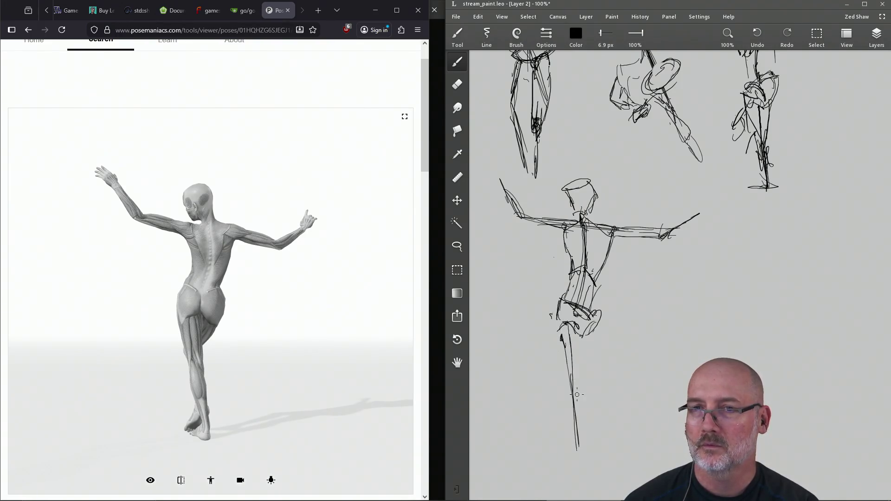
mouse_move(576, 395)
mouse_down()
mouse_move(573, 403)
mouse_move(571, 392)
mouse_up()
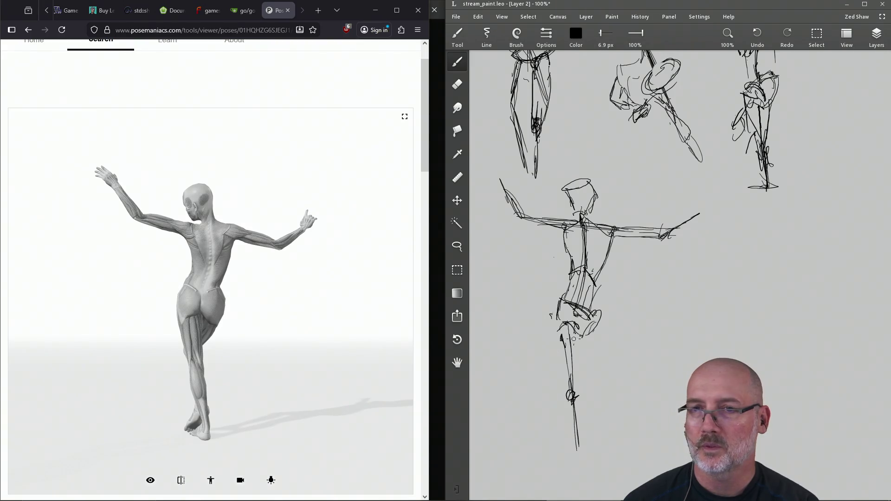
mouse_move(579, 330)
mouse_down()
mouse_move(580, 397)
mouse_move(575, 337)
mouse_move(564, 378)
mouse_move(575, 429)
mouse_move(580, 409)
mouse_move(581, 451)
mouse_up()
drag(553, 421, 578, 449)
drag(584, 407, 597, 445)
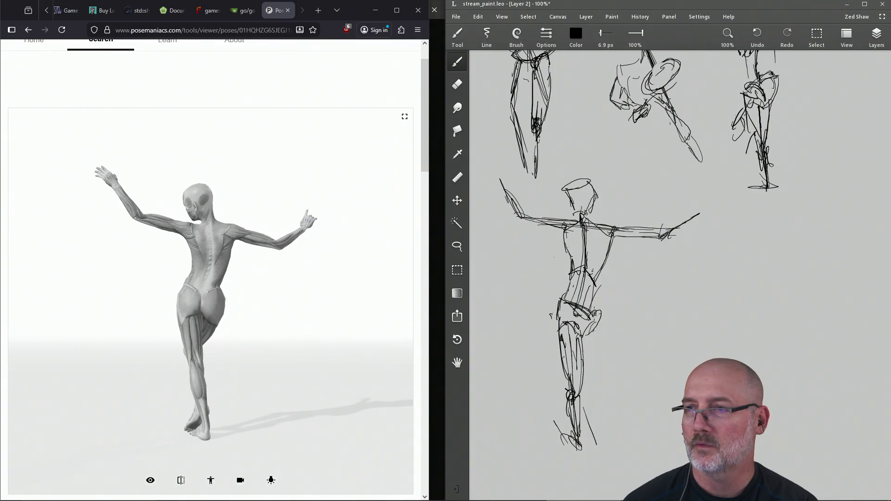
- Sketch the hip and thigh, add lower-leg strokes, save, and rotate the reference
drag(599, 315, 586, 364)
drag(603, 317, 587, 355)
drag(590, 340, 584, 343)
drag(569, 408, 564, 435)
key(ctrl+s)
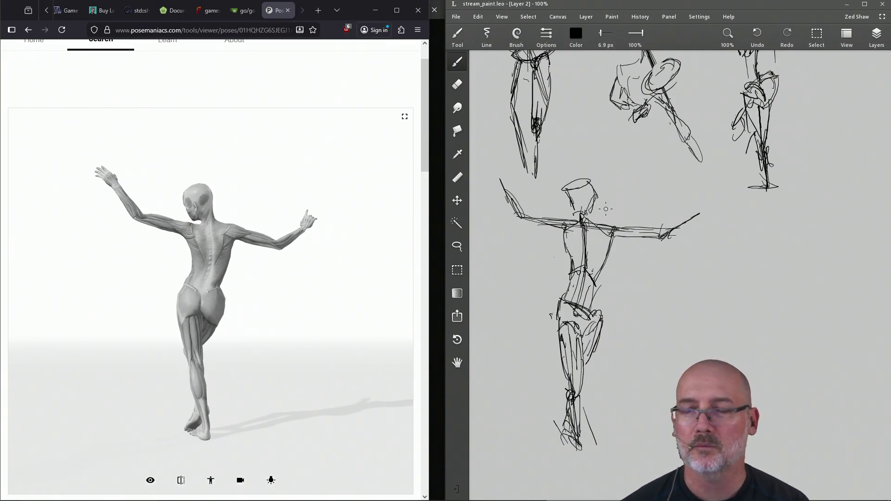
mouse_move(241, 294)
mouse_down()
mouse_move(179, 213)
mouse_move(165, 279)
mouse_move(169, 260)
mouse_move(200, 361)
mouse_up()
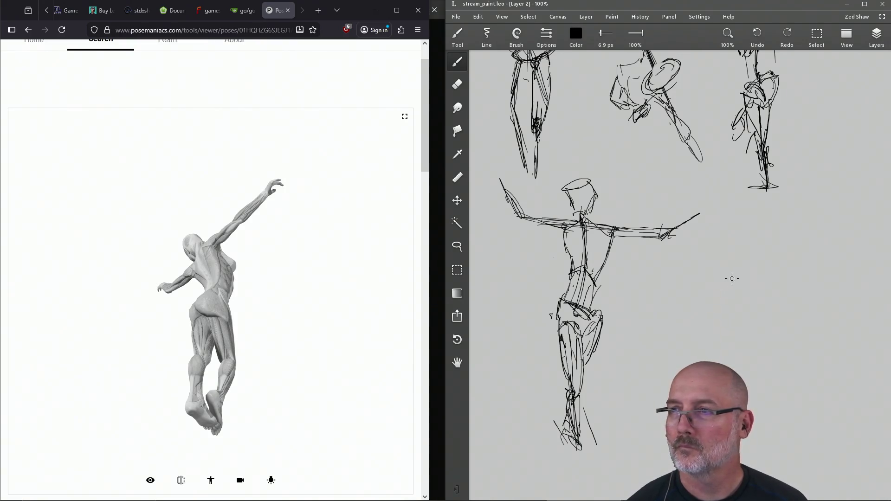
- Sketch the small crouching figure's diagonal, head, back, hip and lower body, saving along the way
mouse_move(746, 261)
mouse_down()
mouse_move(717, 280)
mouse_move(761, 251)
mouse_move(768, 279)
mouse_move(760, 291)
mouse_up()
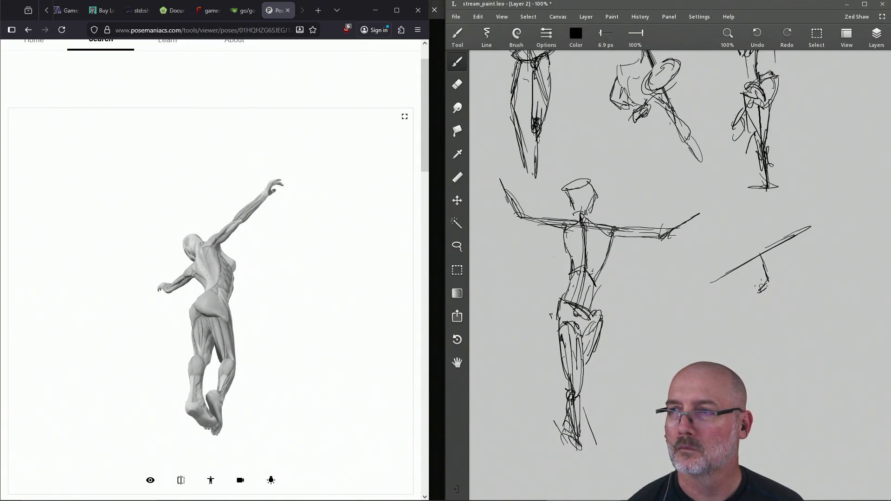
key(ctrl+s)
mouse_move(757, 242)
mouse_down()
mouse_move(749, 254)
mouse_move(755, 238)
mouse_move(784, 267)
mouse_move(786, 284)
mouse_move(767, 315)
mouse_move(751, 301)
mouse_move(738, 322)
mouse_move(760, 326)
mouse_move(763, 287)
mouse_move(742, 262)
mouse_move(748, 283)
mouse_up()
mouse_move(775, 252)
mouse_down()
mouse_move(789, 266)
mouse_move(787, 282)
mouse_move(776, 252)
mouse_move(745, 253)
mouse_move(750, 238)
mouse_move(758, 244)
mouse_move(748, 268)
mouse_move(754, 239)
mouse_move(752, 247)
mouse_up()
drag(755, 304, 763, 325)
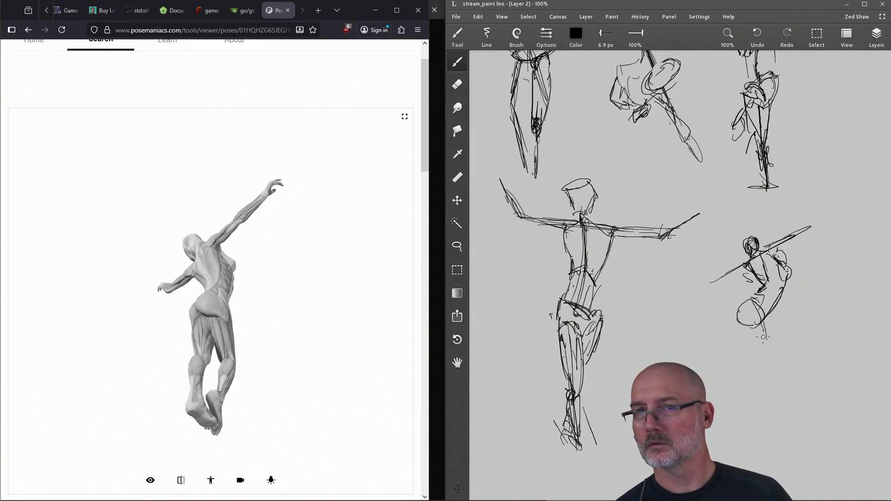
mouse_move(748, 318)
mouse_down()
mouse_move(767, 319)
mouse_move(764, 302)
mouse_move(765, 325)
mouse_move(759, 295)
mouse_move(741, 310)
mouse_move(746, 327)
mouse_up()
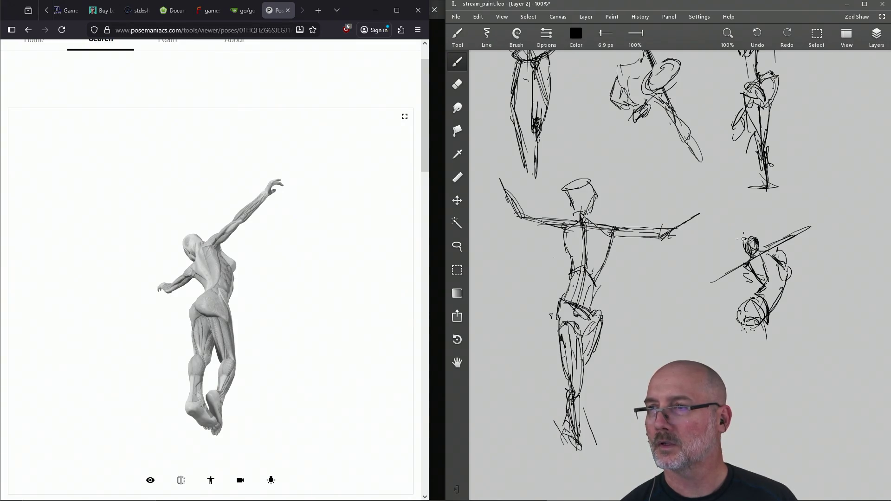
- Refine its head, foot, hip and knee, then pan left and orbit the reference to front view
drag(741, 235, 743, 249)
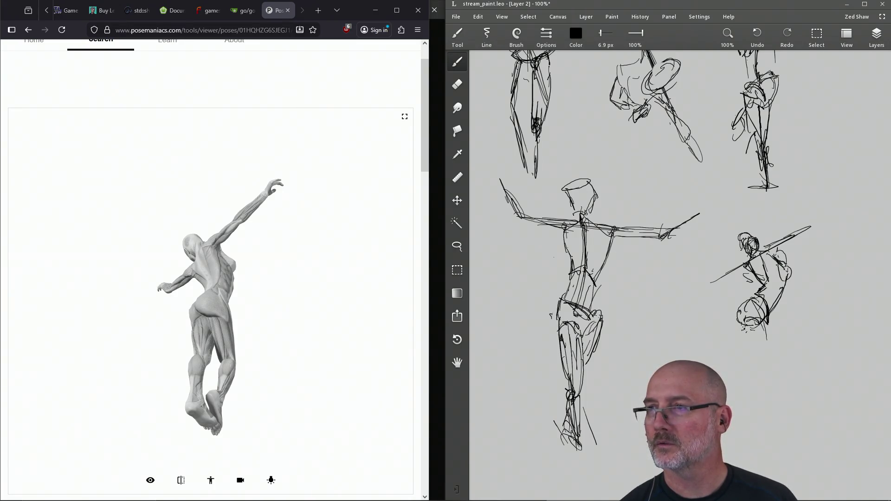
mouse_move(749, 325)
mouse_down()
mouse_move(760, 355)
mouse_move(753, 376)
mouse_up()
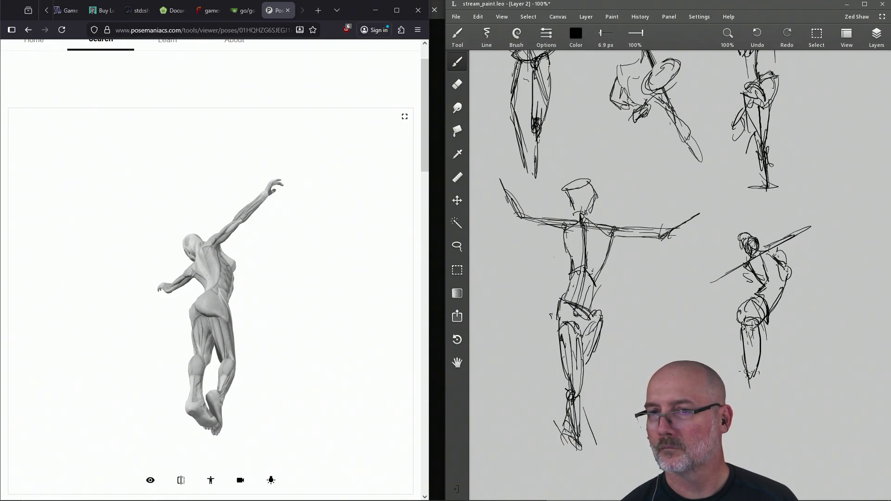
mouse_move(756, 406)
mouse_down()
mouse_move(781, 420)
mouse_move(770, 430)
mouse_up()
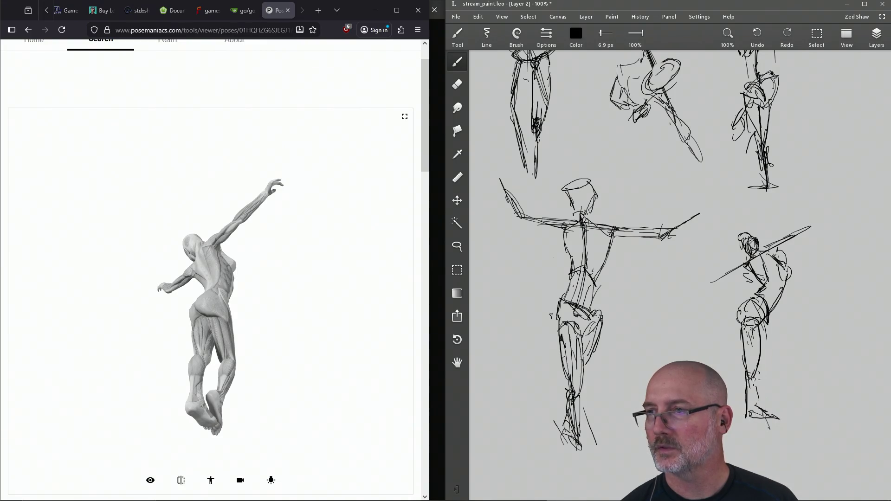
mouse_move(761, 328)
mouse_down()
mouse_move(759, 301)
mouse_move(784, 356)
mouse_move(779, 342)
mouse_move(764, 351)
mouse_move(784, 371)
mouse_move(781, 351)
mouse_move(765, 373)
mouse_up()
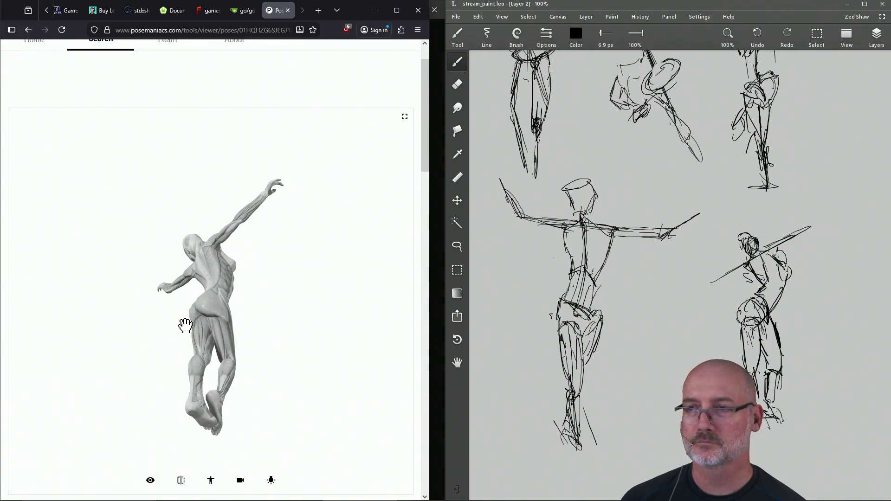
drag(522, 368, 671, 283)
mouse_move(213, 324)
mouse_down()
mouse_move(125, 294)
mouse_move(64, 330)
mouse_move(157, 346)
mouse_move(184, 291)
mouse_move(172, 285)
mouse_move(213, 201)
mouse_move(193, 240)
mouse_move(182, 205)
mouse_move(216, 221)
mouse_move(191, 310)
mouse_move(205, 277)
mouse_move(190, 308)
mouse_move(179, 311)
mouse_move(186, 316)
mouse_move(171, 285)
mouse_move(182, 293)
mouse_up()
- Zoom the Posemaniacs model in on its head, neck and torso
scroll(186, 243, up, 3)
scroll(205, 277, up, 5)
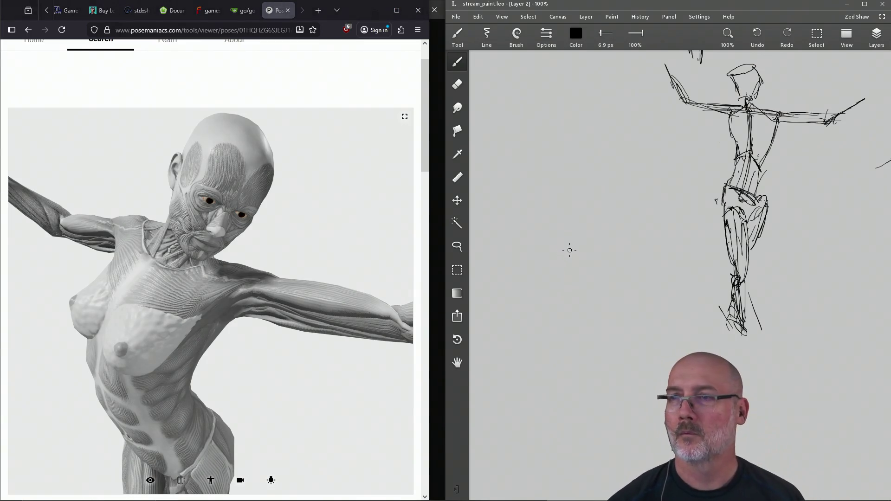
- Lay down long diagonal lines crossed by construction strokes for the head study
drag(627, 162, 582, 271)
drag(629, 171, 601, 255)
drag(597, 158, 602, 157)
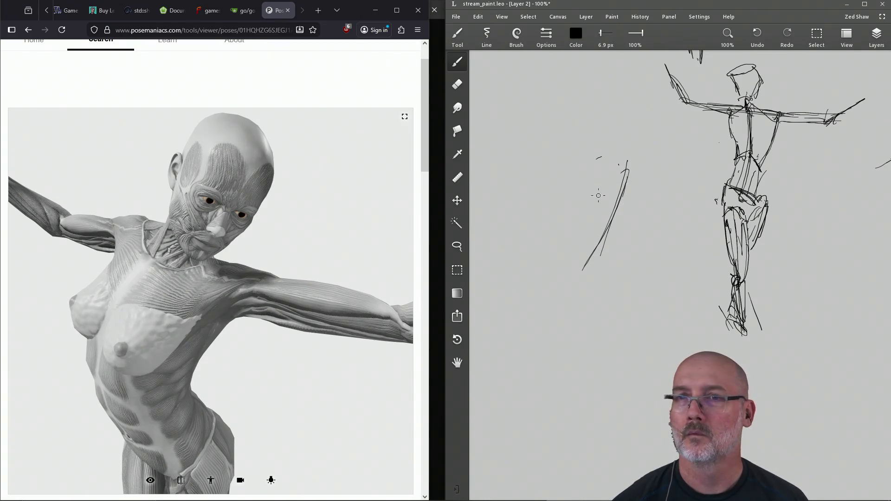
drag(601, 197, 640, 226)
drag(597, 189, 630, 216)
mouse_move(586, 242)
mouse_down()
mouse_move(613, 256)
mouse_move(612, 240)
mouse_up()
drag(616, 207, 627, 228)
drag(621, 192, 633, 218)
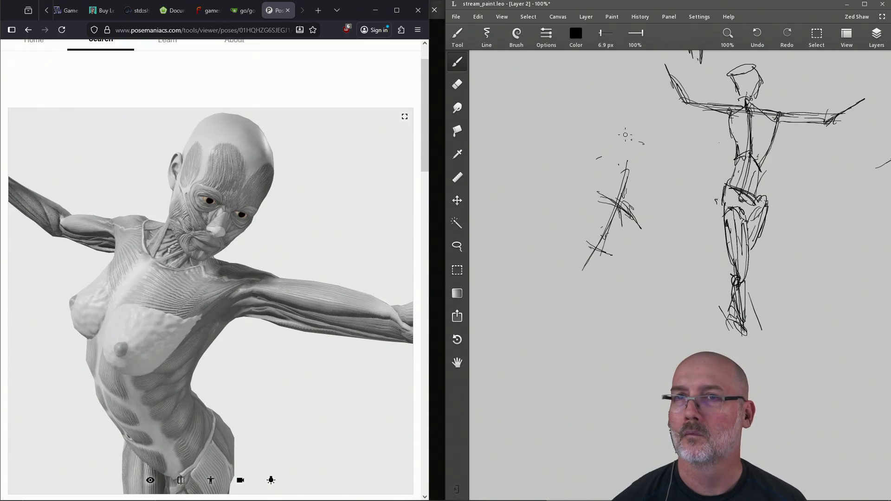
- Draw the head oval around the construction lines, save, and add rough facial strokes
drag(568, 141, 551, 174)
drag(649, 173, 654, 207)
mouse_move(660, 179)
mouse_down()
mouse_move(625, 248)
mouse_move(660, 163)
mouse_move(630, 137)
mouse_up()
drag(573, 146, 560, 164)
mouse_move(554, 255)
mouse_down()
mouse_move(562, 287)
mouse_move(584, 287)
mouse_move(626, 248)
mouse_move(605, 256)
mouse_up()
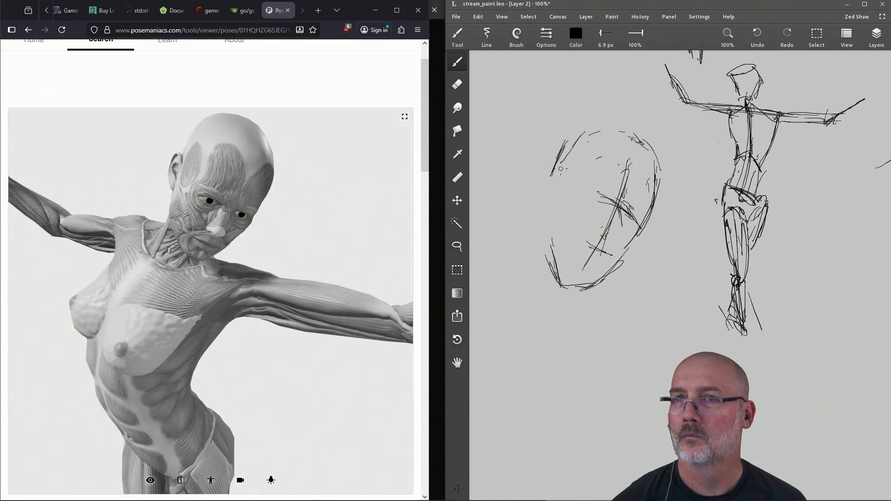
drag(561, 171, 547, 253)
drag(555, 220, 523, 279)
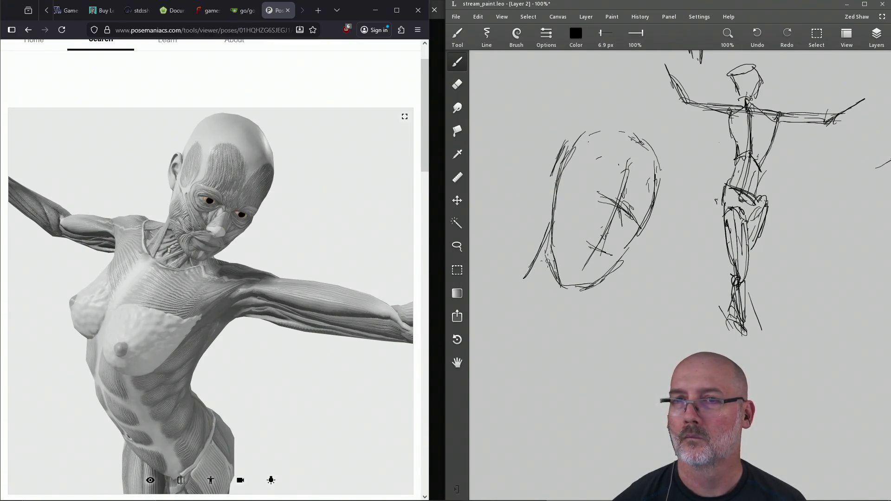
mouse_move(596, 279)
mouse_down()
mouse_move(598, 291)
mouse_move(586, 288)
mouse_up()
key(ctrl+s)
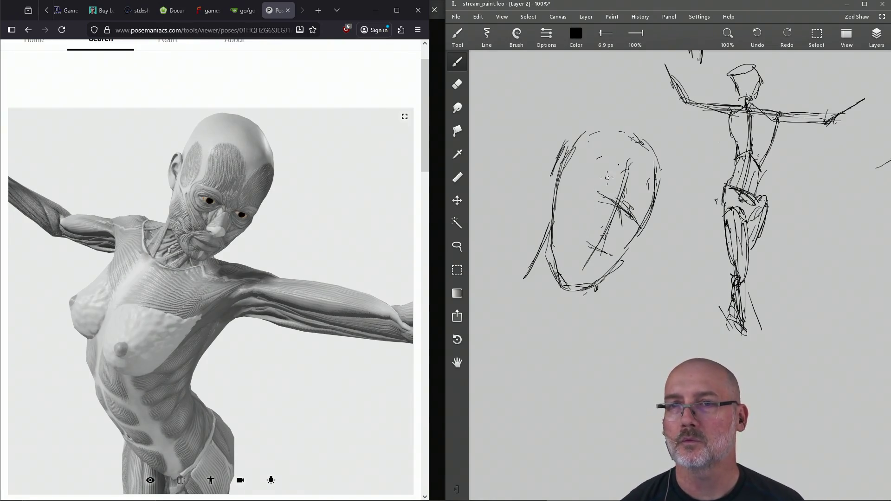
drag(599, 253, 593, 246)
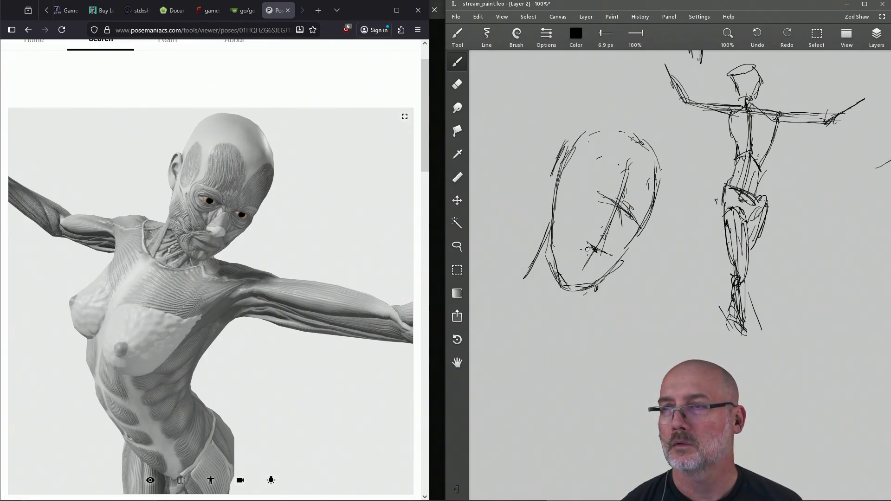
mouse_move(580, 246)
mouse_down()
mouse_move(597, 262)
mouse_move(581, 245)
mouse_move(606, 240)
mouse_move(607, 219)
mouse_move(595, 238)
mouse_move(609, 245)
mouse_move(609, 207)
mouse_move(634, 227)
mouse_up()
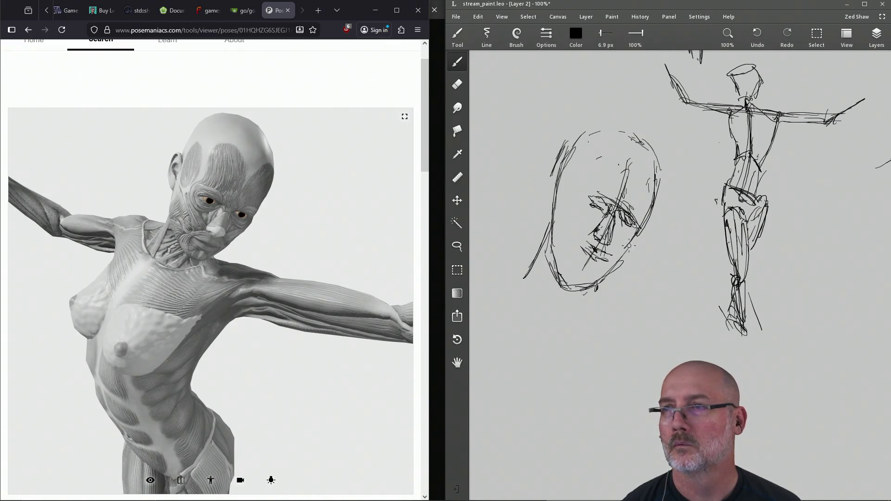
- Darken the lower face and chin, mark the left eye, and erase the lower face oval
drag(630, 243, 622, 257)
drag(586, 199, 550, 219)
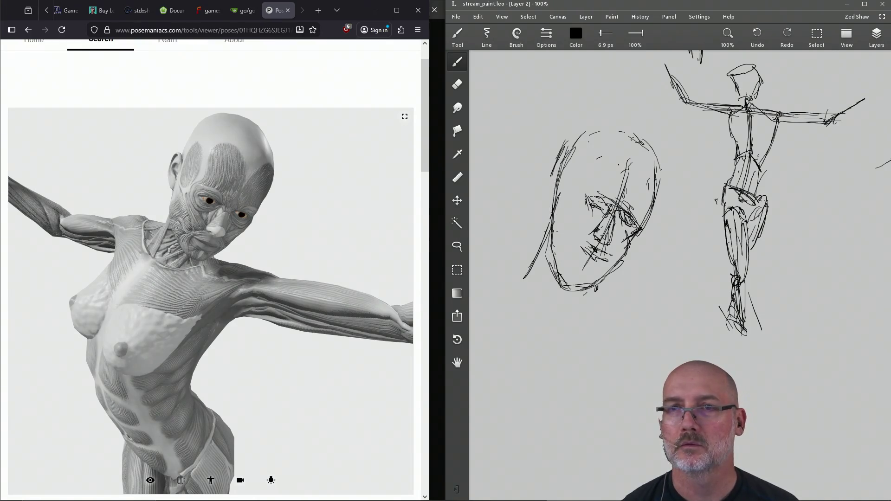
key(e)
mouse_move(604, 283)
mouse_down()
mouse_move(587, 292)
mouse_move(561, 271)
mouse_up()
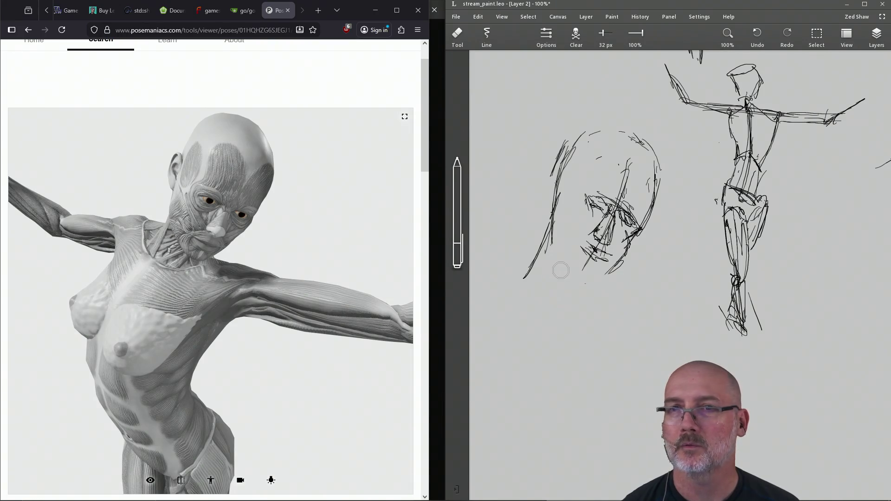
key(b)
- Redraw the jaw and chin line, strengthen the left face outline, and save
mouse_move(554, 236)
mouse_down()
mouse_move(576, 272)
mouse_move(555, 238)
mouse_move(557, 181)
mouse_up()
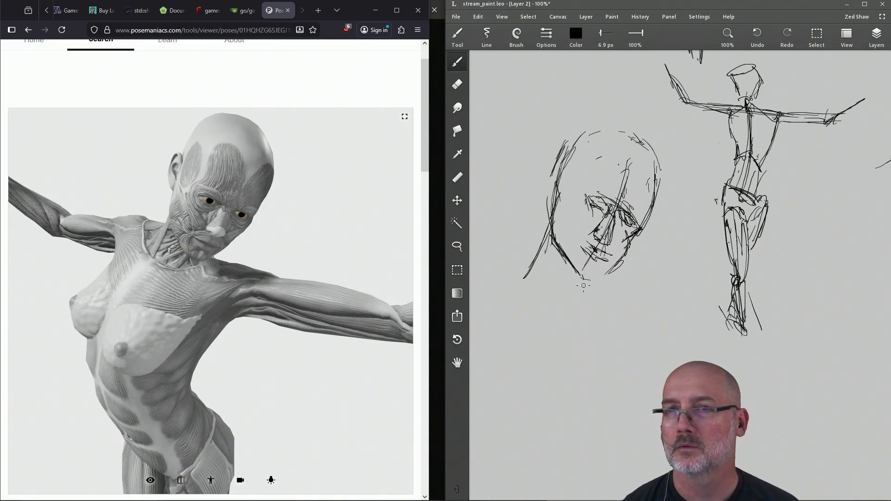
mouse_move(590, 279)
mouse_down()
mouse_move(621, 263)
mouse_move(603, 254)
mouse_up()
drag(553, 215, 562, 147)
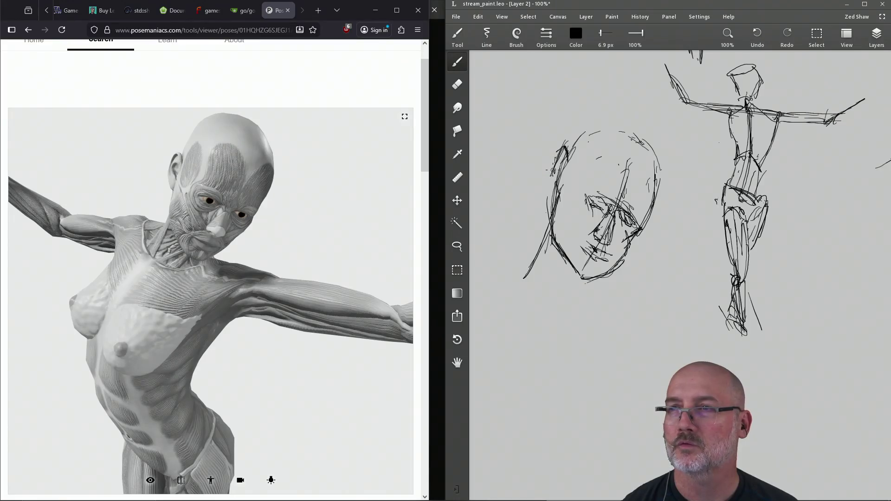
drag(559, 185, 555, 160)
key(ctrl+s)
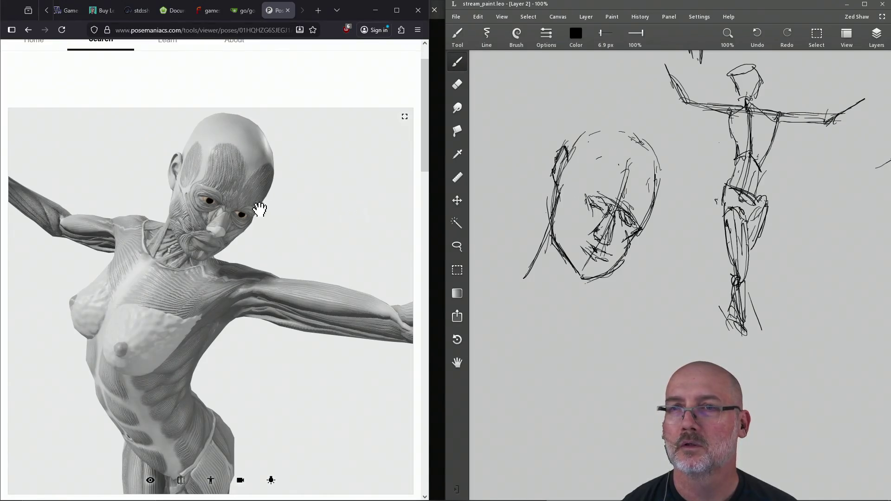
- Erase and redraw the upper-left face outline, then sketch the ear on the left side
click(458, 84)
drag(569, 149, 553, 186)
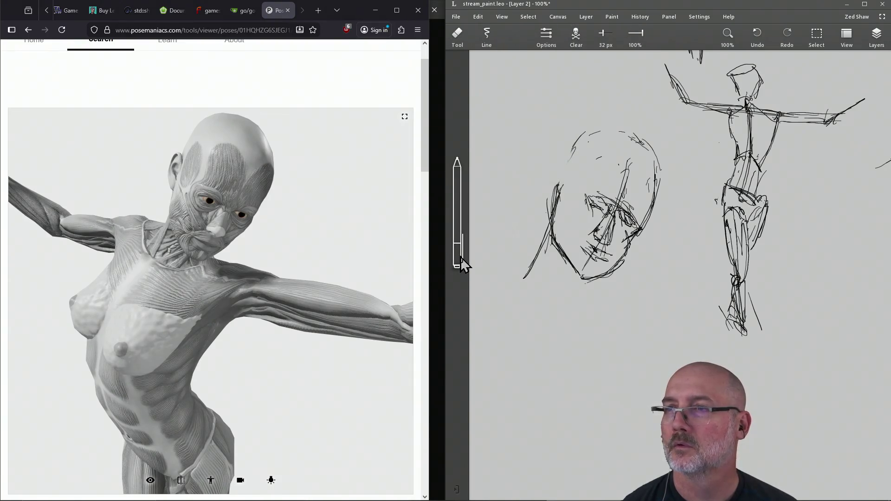
key(b)
mouse_move(562, 185)
mouse_down()
mouse_move(580, 149)
mouse_move(563, 176)
mouse_up()
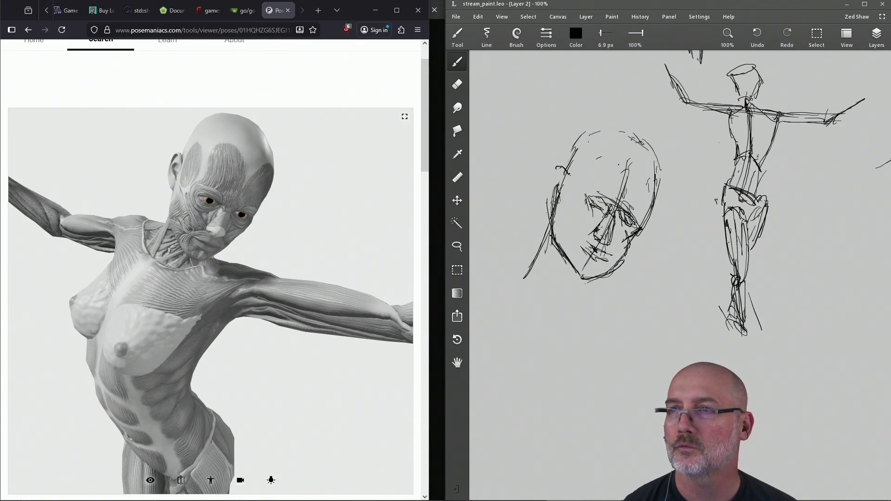
mouse_move(556, 207)
mouse_down()
mouse_move(555, 171)
mouse_move(549, 182)
mouse_up()
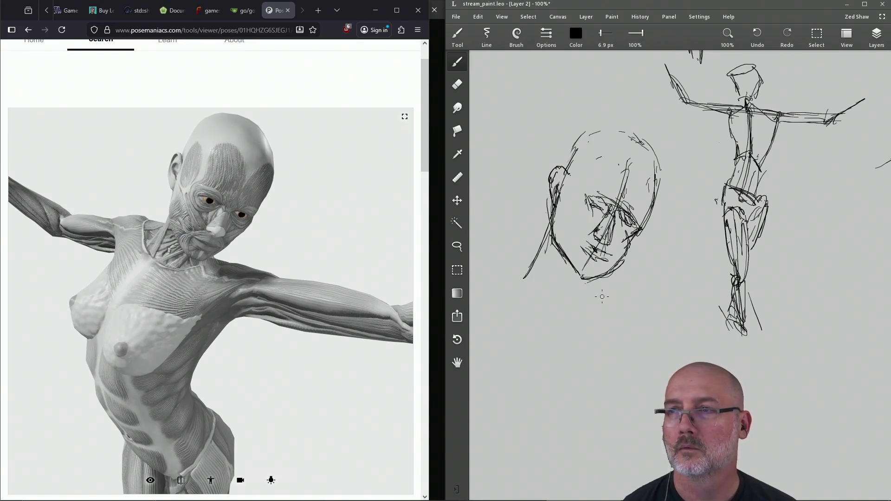
- Add a stroke under the chin and draw the left jaw-and-neck line extending outward
drag(600, 280, 603, 287)
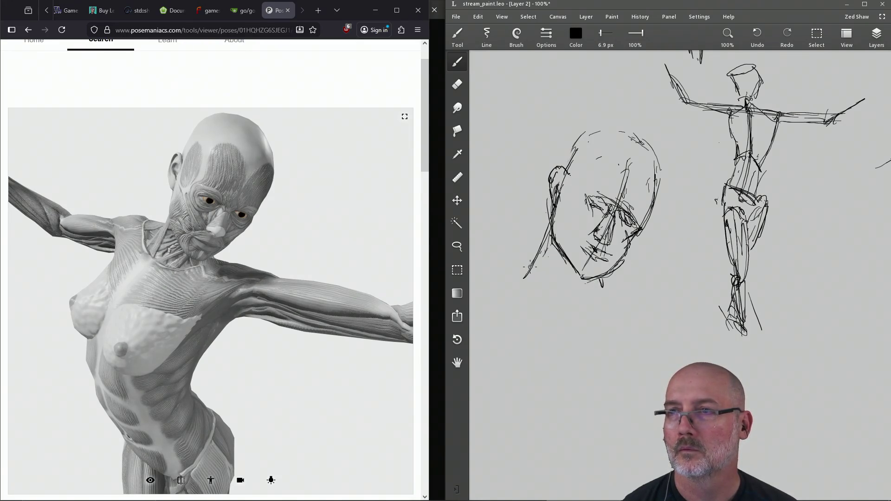
mouse_move(553, 235)
mouse_down()
mouse_move(524, 291)
mouse_move(549, 253)
mouse_move(549, 268)
mouse_move(499, 258)
mouse_move(520, 272)
mouse_up()
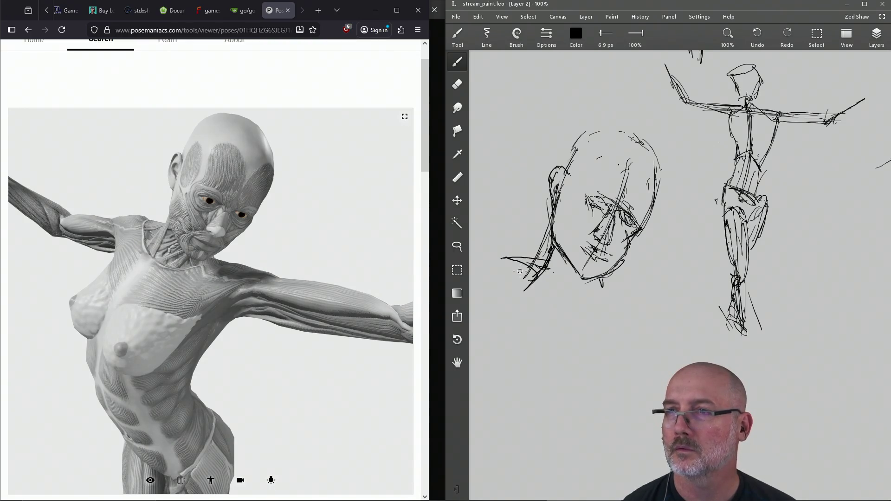
key(e)
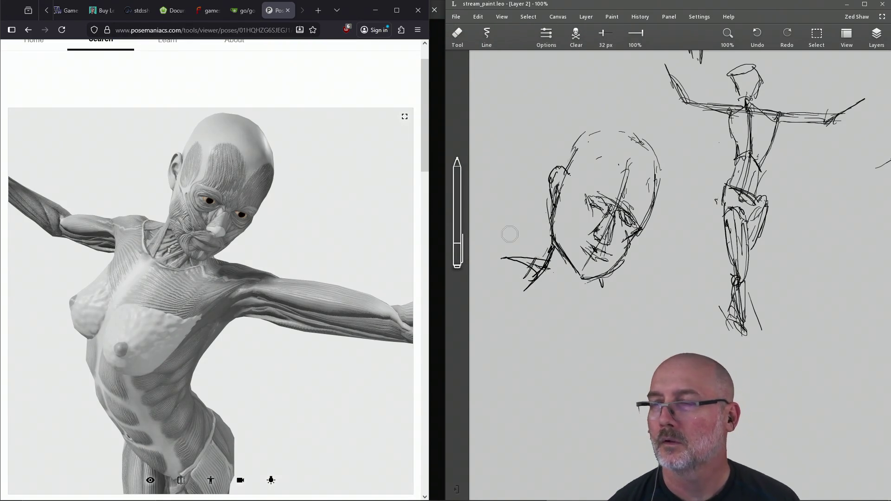
key(b)
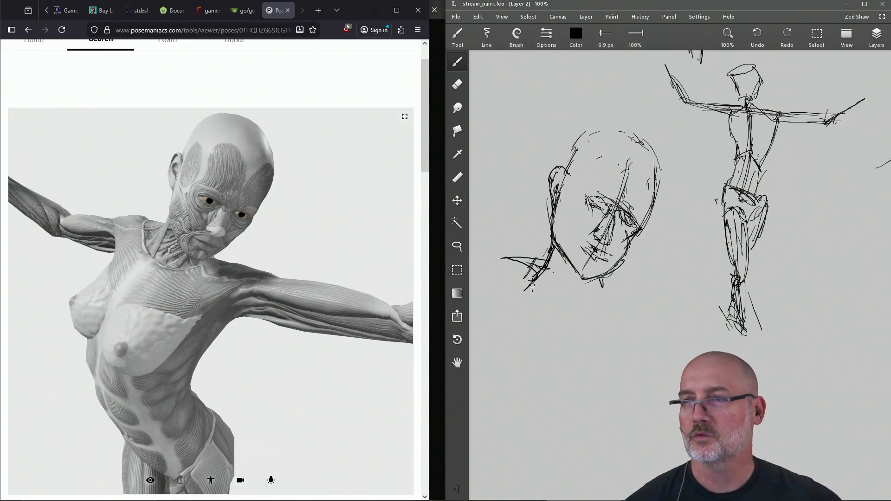
drag(483, 255, 515, 255)
- Draw the neck lines from the jaw and chin, extending down-left toward the shoulder
mouse_move(529, 288)
mouse_down()
mouse_move(519, 309)
mouse_move(493, 307)
mouse_up()
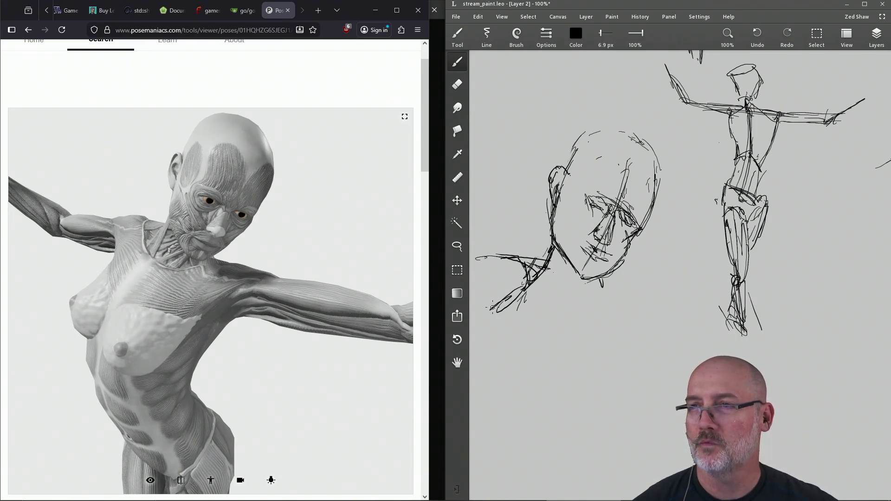
mouse_move(525, 280)
mouse_down()
mouse_move(485, 325)
mouse_move(483, 346)
mouse_move(494, 360)
mouse_up()
mouse_move(574, 284)
mouse_down()
mouse_move(499, 373)
mouse_move(507, 348)
mouse_move(524, 378)
mouse_move(579, 393)
mouse_move(647, 331)
mouse_move(598, 351)
mouse_up()
- Add shoulder, collarbone and chest curve strokes, then darken the neck-shoulder line
drag(515, 352, 572, 342)
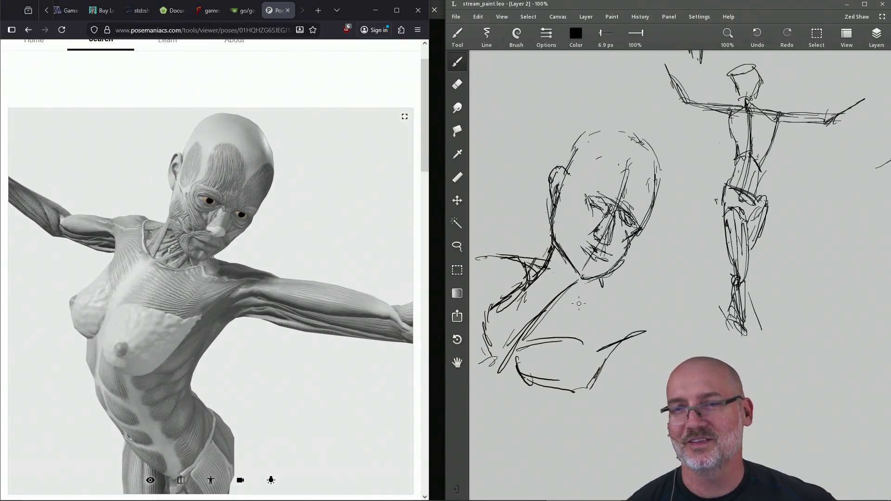
drag(587, 348, 616, 346)
mouse_move(534, 373)
mouse_down()
mouse_move(529, 390)
mouse_move(549, 400)
mouse_up()
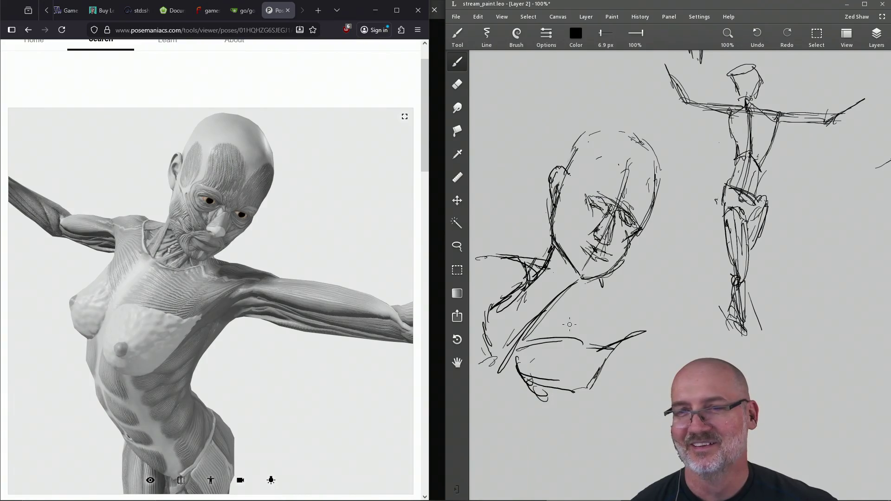
drag(602, 278, 653, 313)
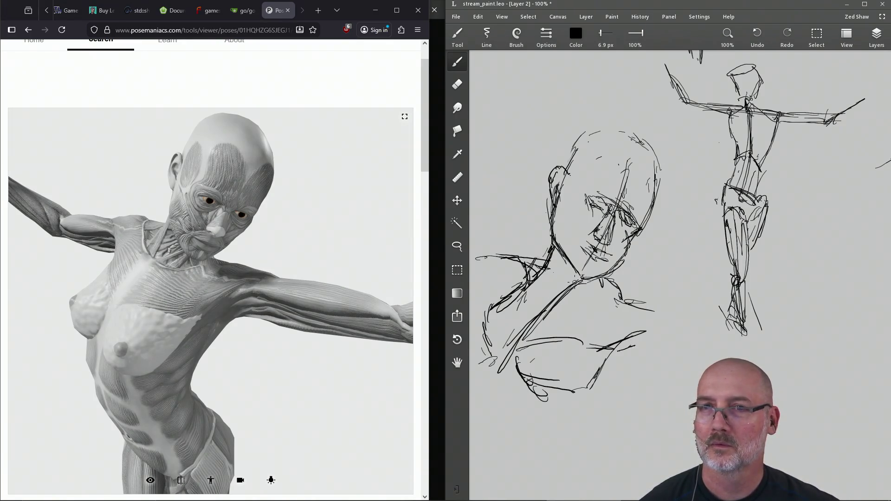
mouse_move(558, 251)
mouse_down()
mouse_move(498, 364)
mouse_move(500, 395)
mouse_move(501, 373)
mouse_up()
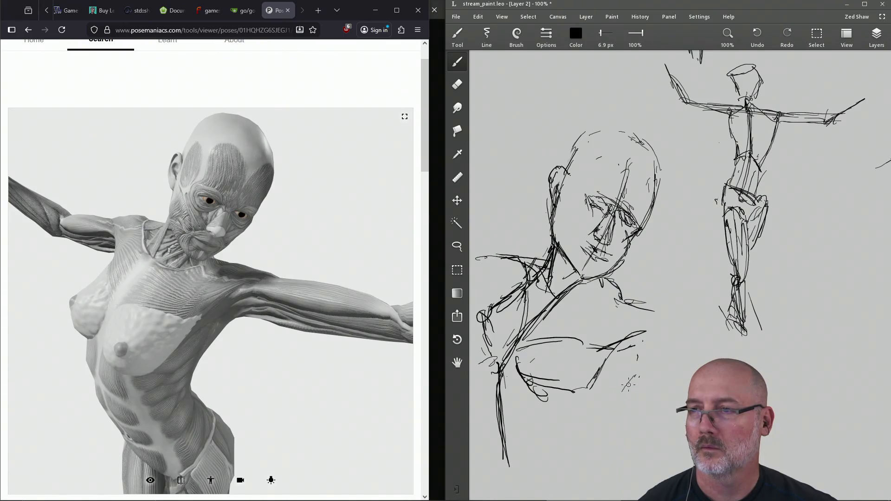
- Sketch torso lines below the shoulders, save, and bring the other sketches into view
mouse_move(574, 425)
mouse_down()
mouse_move(592, 486)
mouse_move(618, 383)
mouse_move(645, 366)
mouse_move(587, 469)
mouse_move(586, 423)
mouse_move(540, 400)
mouse_move(540, 464)
mouse_move(550, 480)
mouse_move(563, 422)
mouse_move(578, 482)
mouse_up()
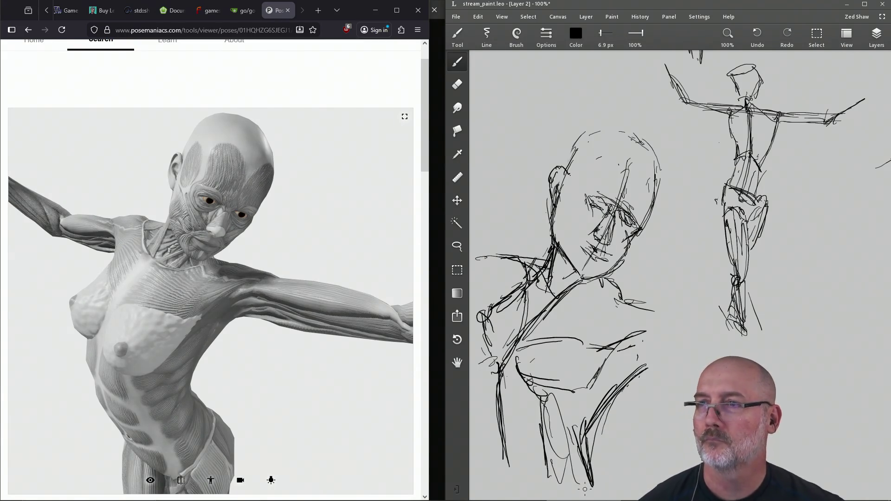
key(ctrl+s)
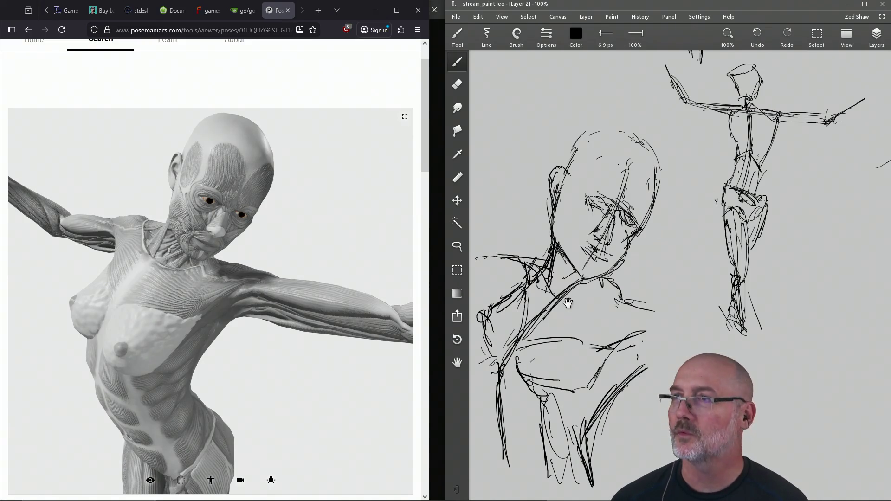
mouse_move(710, 260)
mouse_down()
mouse_move(650, 325)
mouse_move(621, 333)
mouse_move(627, 339)
mouse_move(597, 252)
mouse_move(732, 191)
mouse_move(669, 271)
mouse_move(738, 177)
mouse_up()
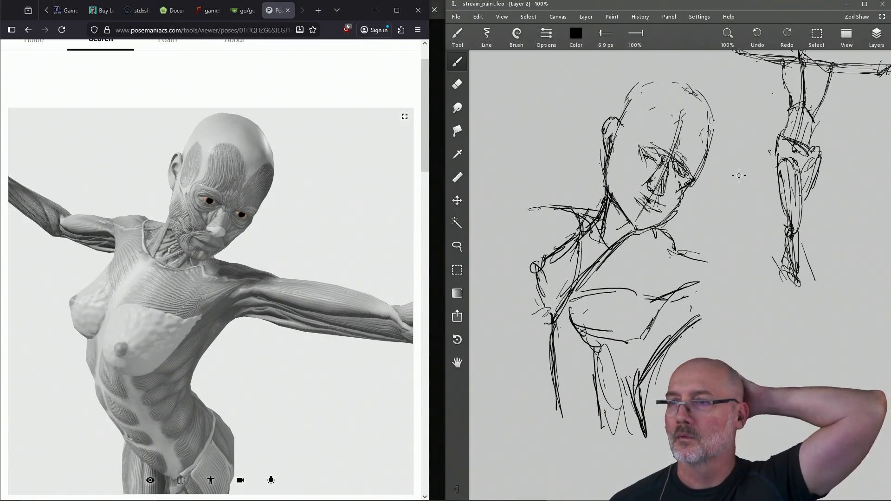
- Close Leonardo and rotate the Posemaniacs pose to view the abdomen and hips
click(881, 7)
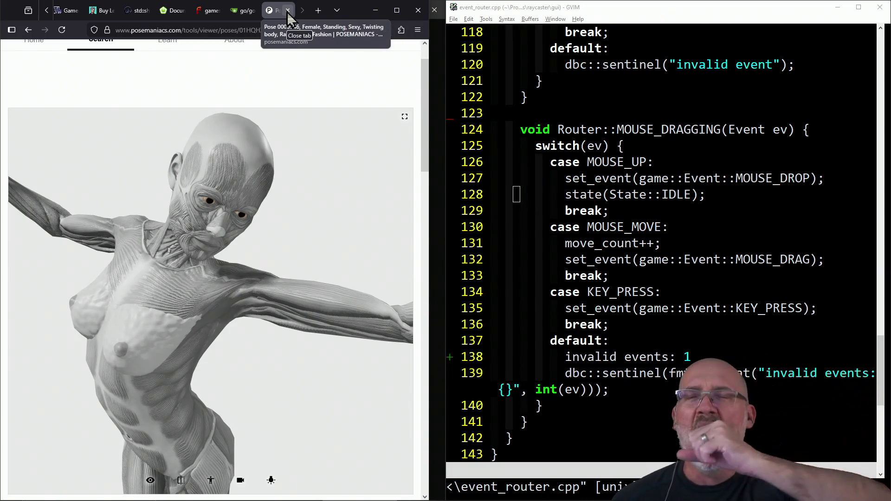
mouse_move(193, 321)
mouse_down()
mouse_move(257, 249)
mouse_move(223, 235)
mouse_move(218, 243)
mouse_move(206, 218)
mouse_move(205, 309)
mouse_move(217, 264)
mouse_move(200, 349)
mouse_move(220, 255)
mouse_move(201, 359)
mouse_move(211, 266)
mouse_move(197, 280)
mouse_move(213, 245)
mouse_move(215, 268)
mouse_move(200, 242)
mouse_move(213, 264)
mouse_move(197, 314)
mouse_move(202, 307)
mouse_up()
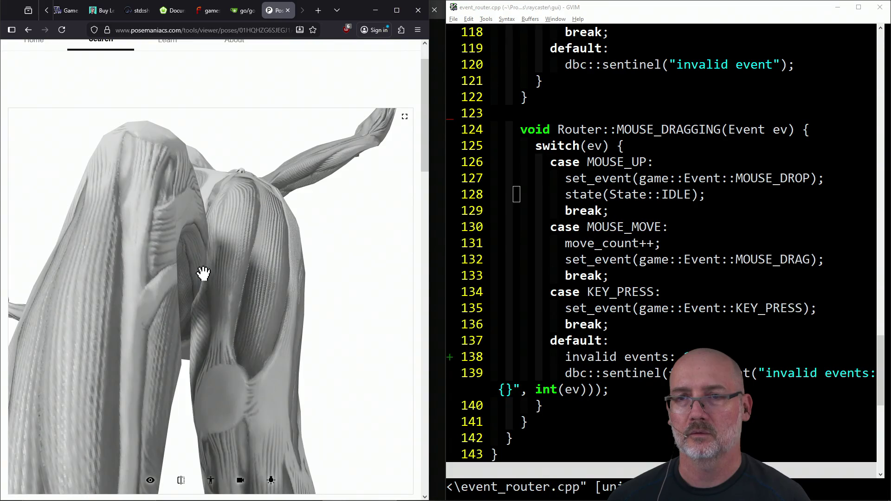
scroll(203, 274, down, 5)
- Turn the figure upright with legs hanging straight, then return to the hand viewer
drag(197, 334, 190, 327)
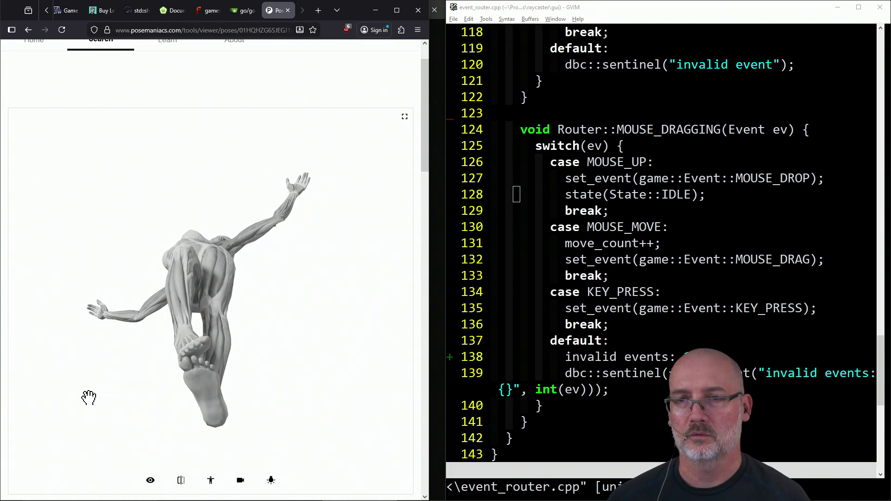
drag(87, 398, 105, 360)
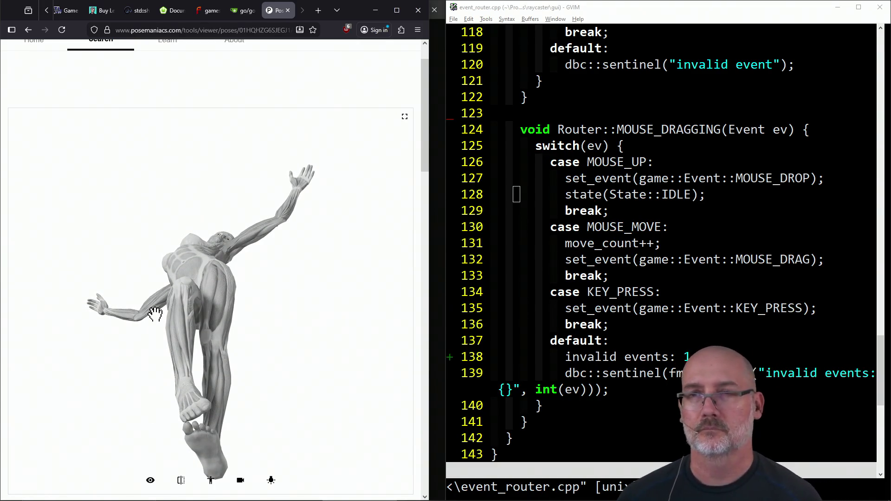
drag(214, 372, 169, 213)
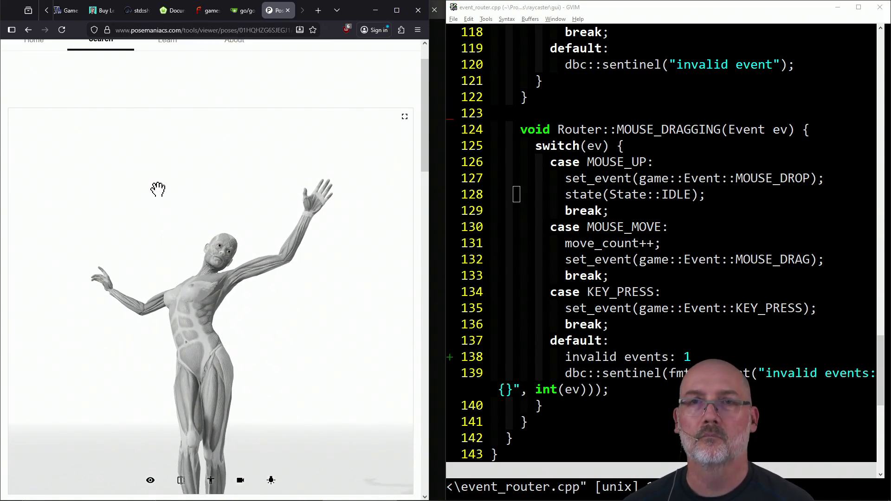
click(28, 30)
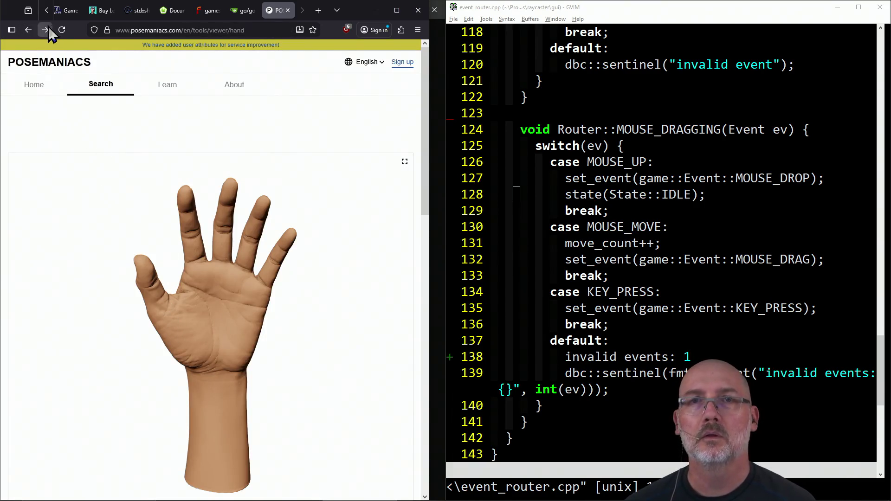
- Rotate the hand to show its back, put GVIM's cursor on lines 132–134, and switch to PowerShell
mouse_move(105, 214)
mouse_down()
mouse_move(107, 137)
mouse_move(114, 262)
mouse_move(195, 278)
mouse_move(183, 388)
mouse_move(167, 368)
mouse_move(171, 328)
mouse_move(231, 356)
mouse_move(266, 324)
mouse_move(185, 218)
mouse_up()
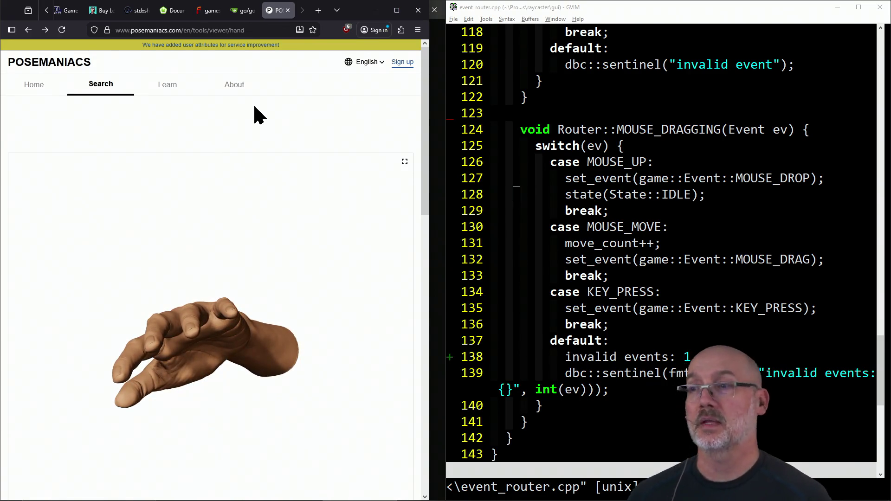
click(533, 227)
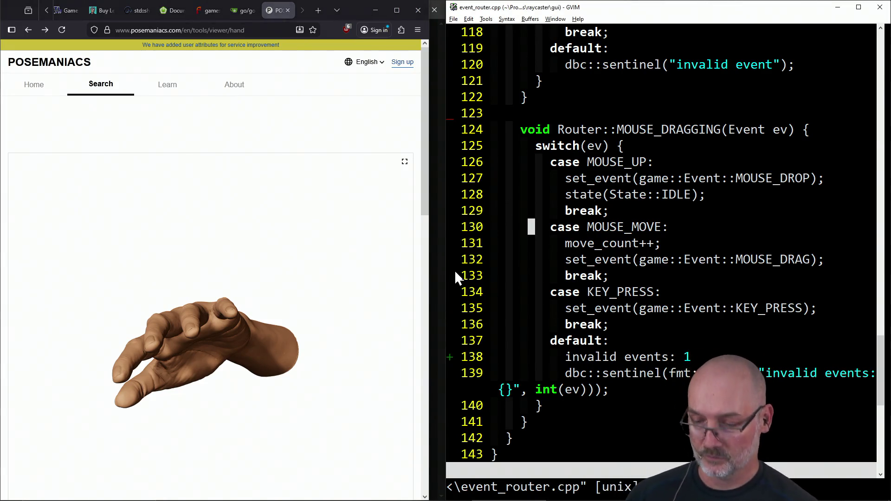
click(462, 259)
click(494, 297)
key(alt+Tab)
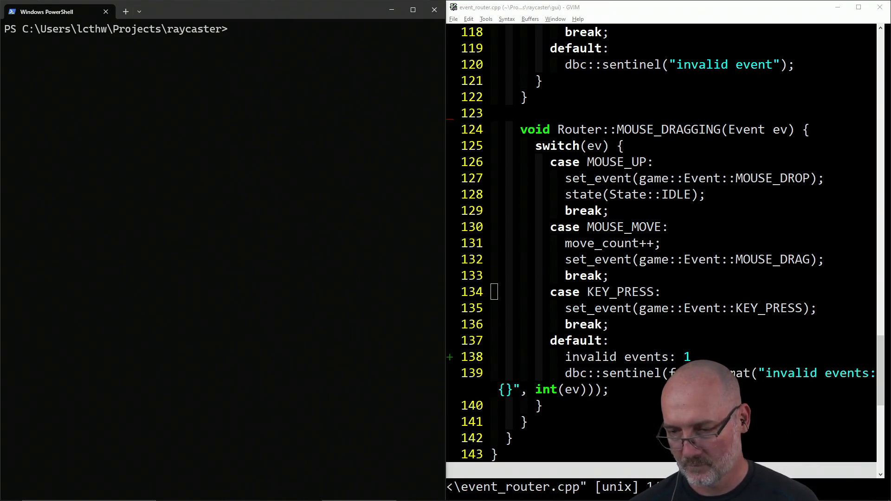
- Move the raid browser in and filter it to Same Category and Following channels
mouse_move(890, 69)
mouse_down()
mouse_move(329, 57)
mouse_move(378, 52)
mouse_up()
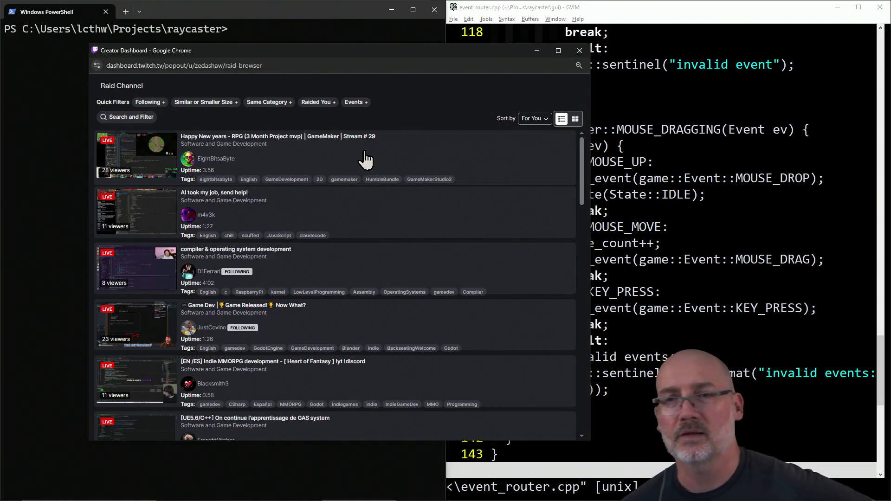
click(276, 108)
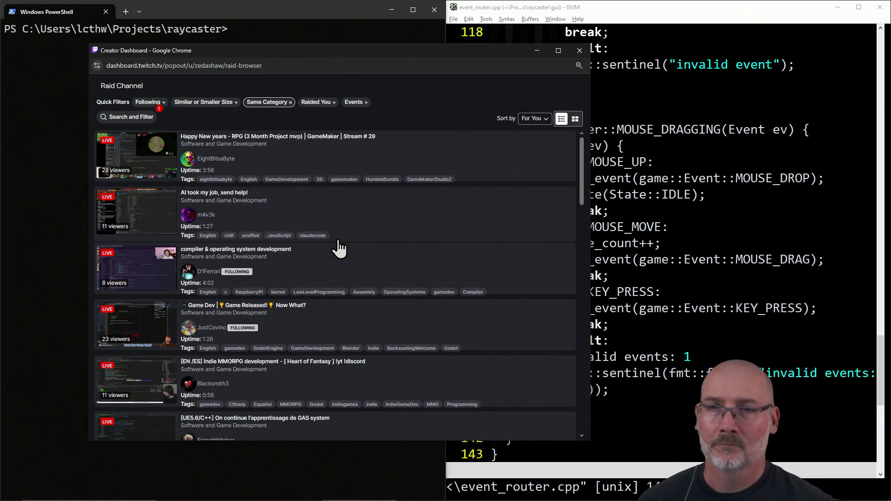
click(317, 104)
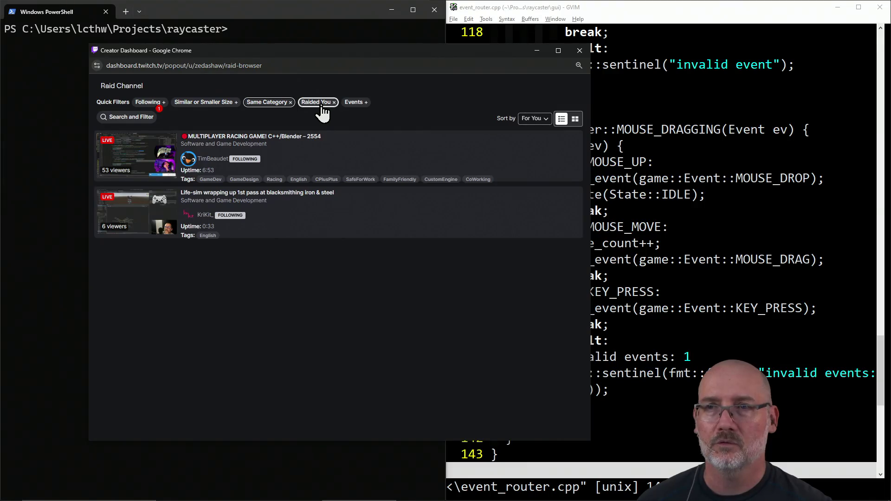
click(334, 103)
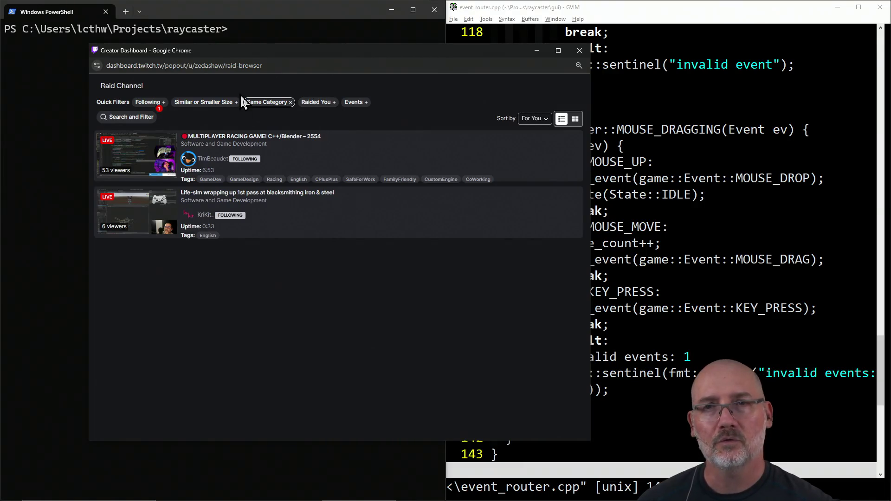
click(163, 102)
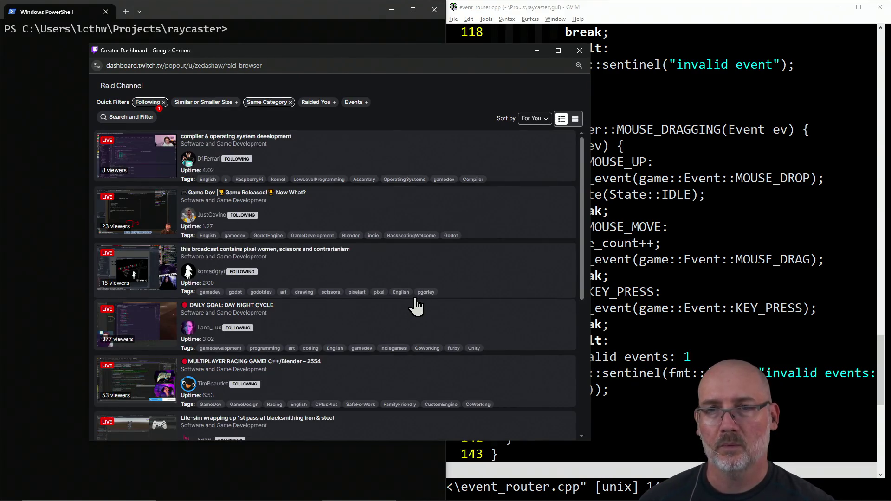
- Scroll through the followed live channels in Software and Game Development
scroll(417, 307, down, 1)
scroll(417, 307, up, 1)
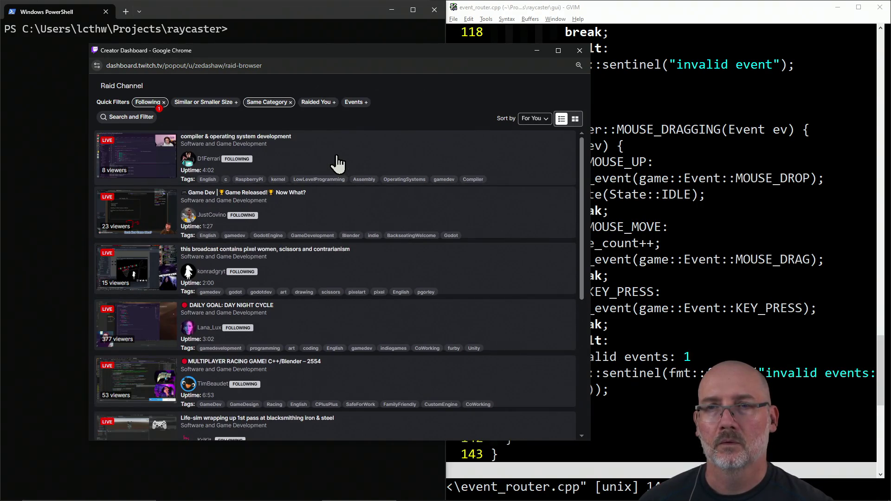
scroll(337, 162, down, 3)
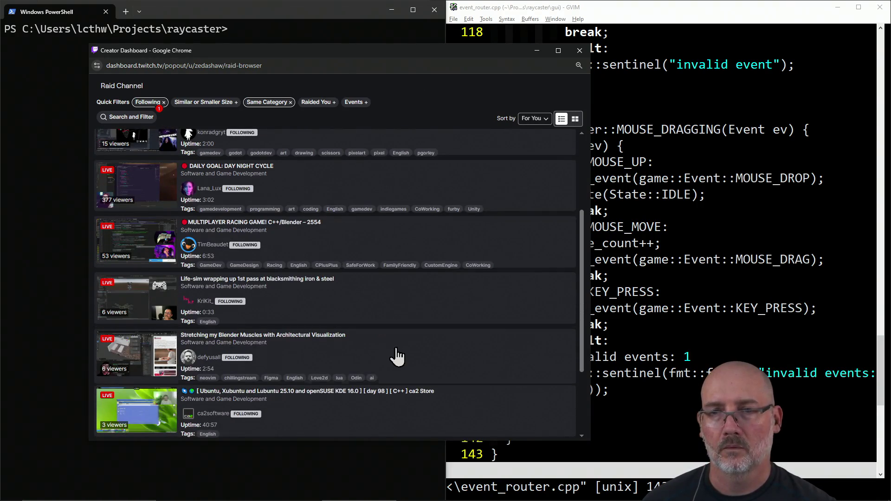
scroll(393, 354, down, 3)
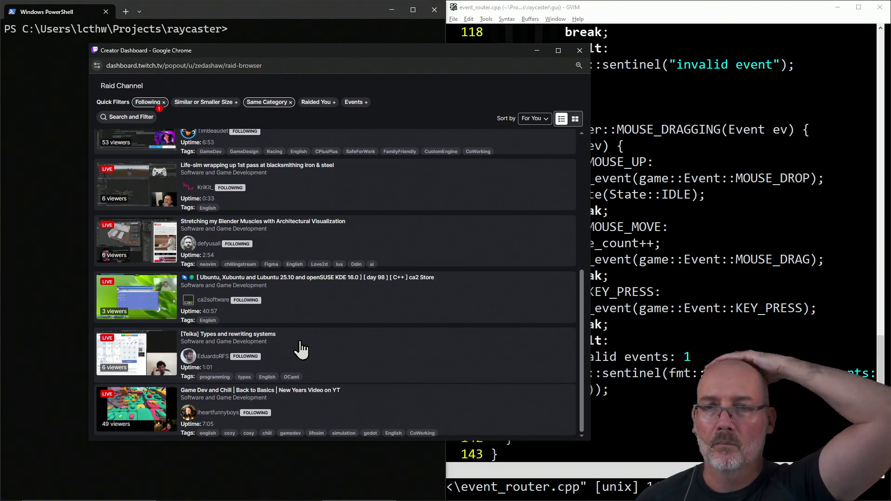
scroll(301, 349, up, 5)
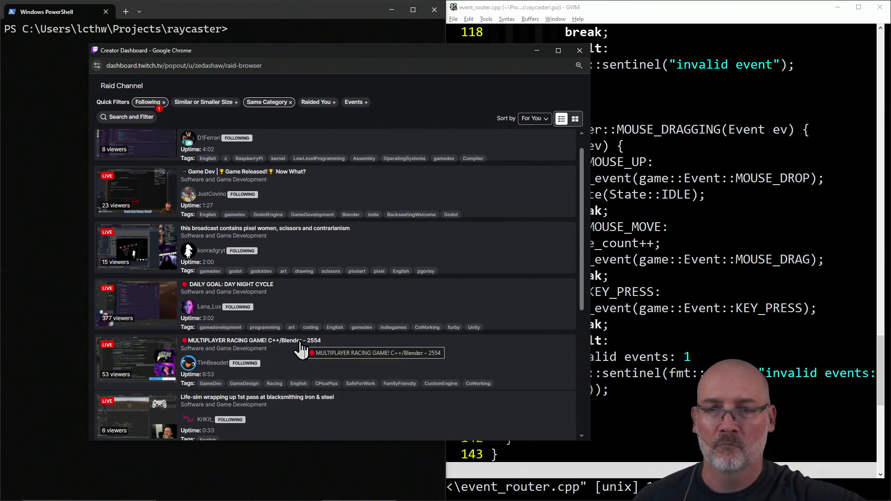
scroll(301, 349, up, 1)
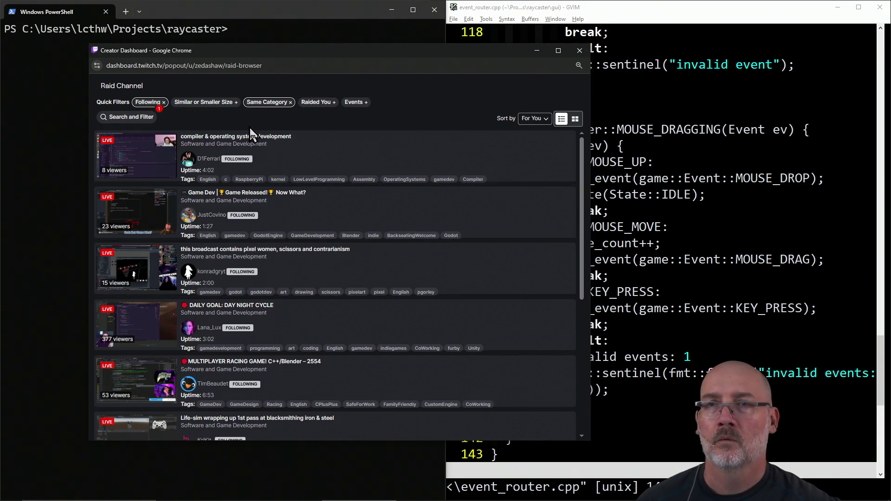
- Turn off the Following filter, browse the full raid list, and preview the 'code and chill' stream
click(160, 105)
scroll(399, 284, down, 10)
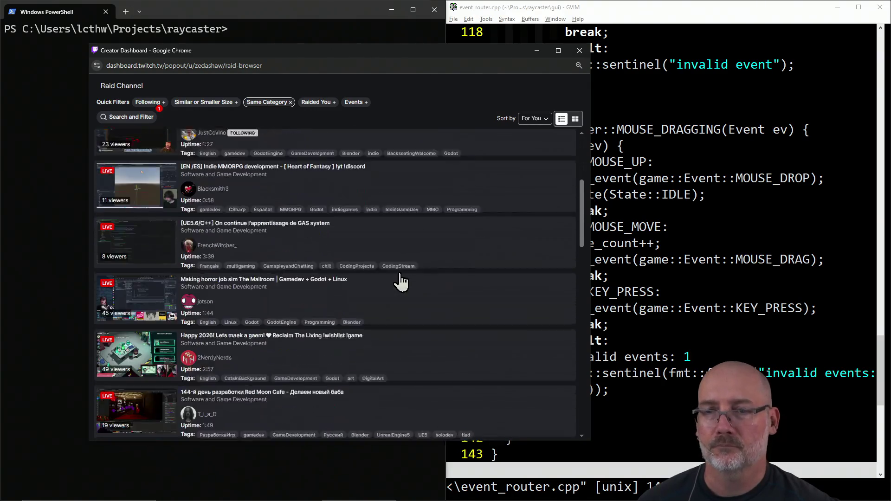
scroll(343, 307, down, 6)
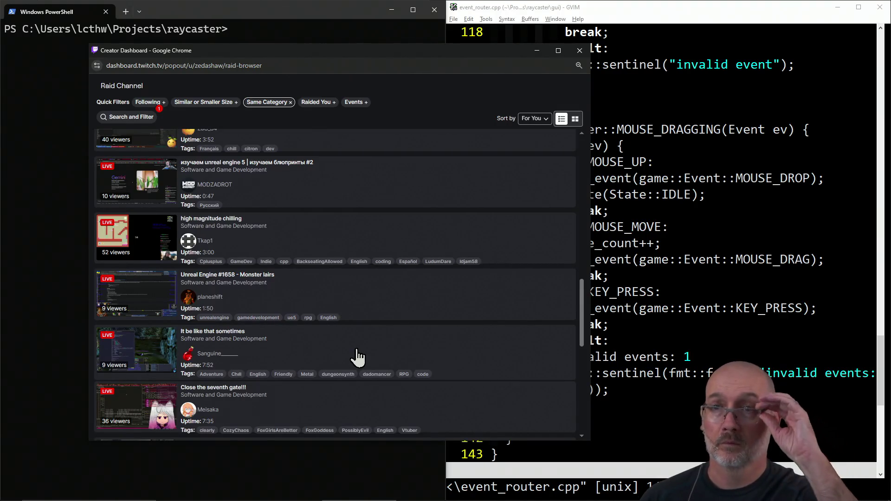
scroll(357, 356, down, 2)
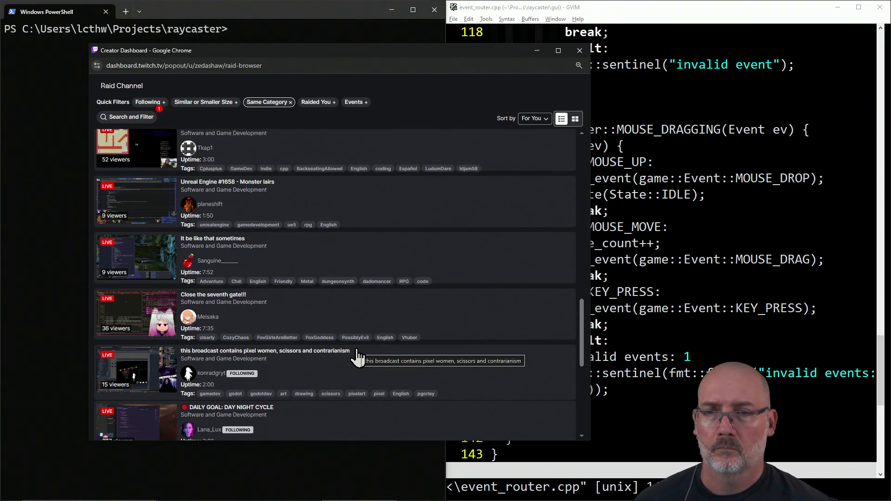
scroll(356, 384, down, 4)
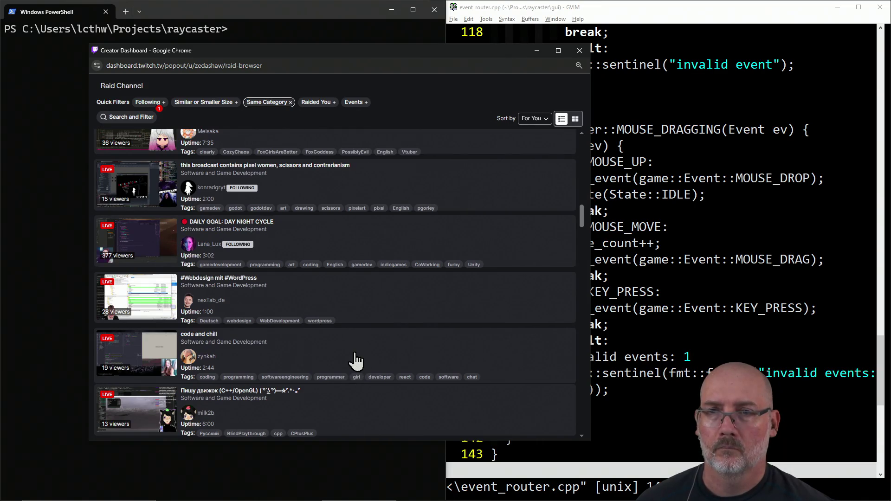
scroll(356, 361, down, 3)
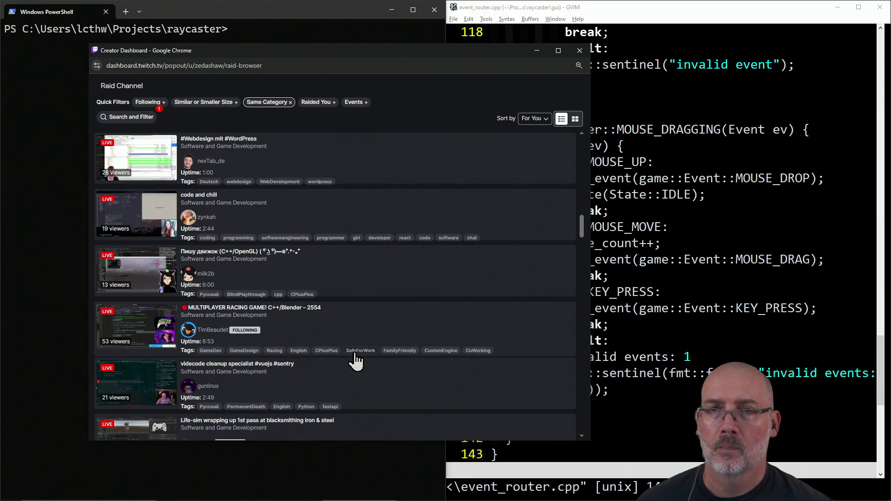
scroll(355, 360, down, 1)
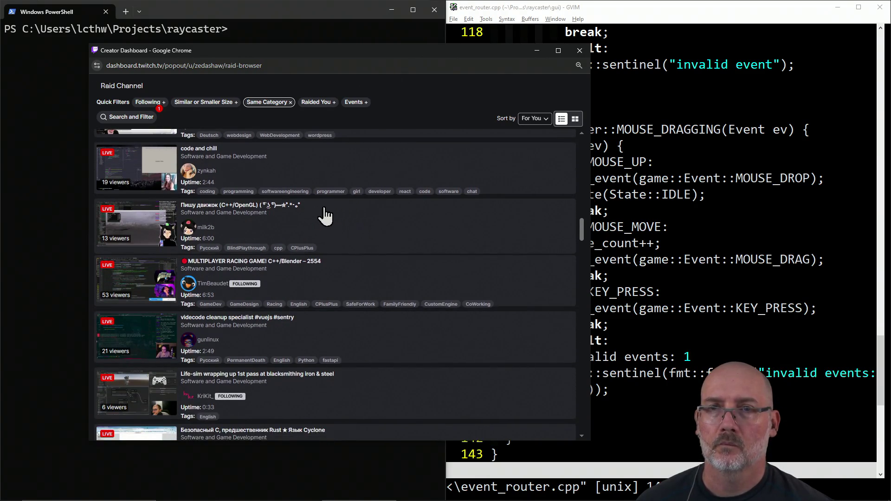
scroll(320, 217, up, 2)
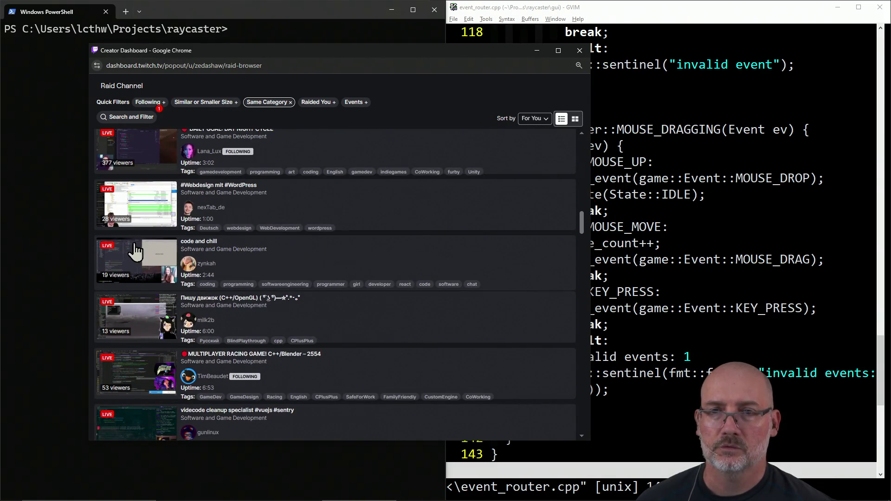
click(135, 250)
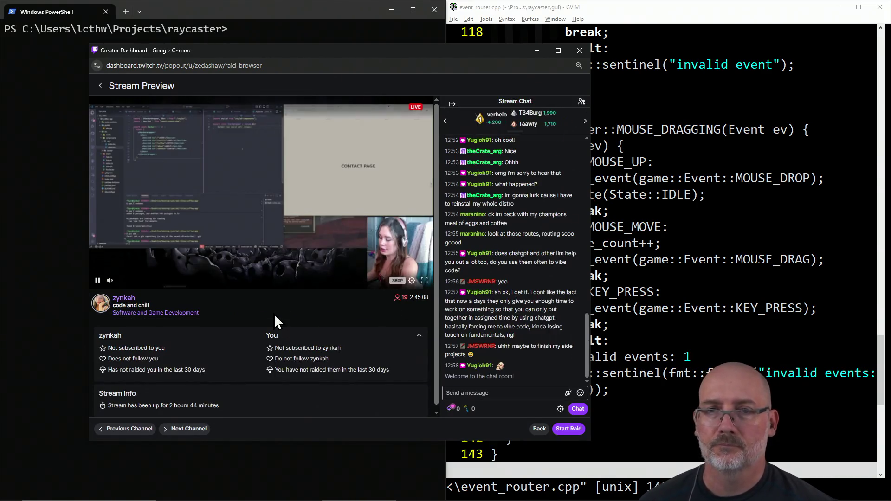